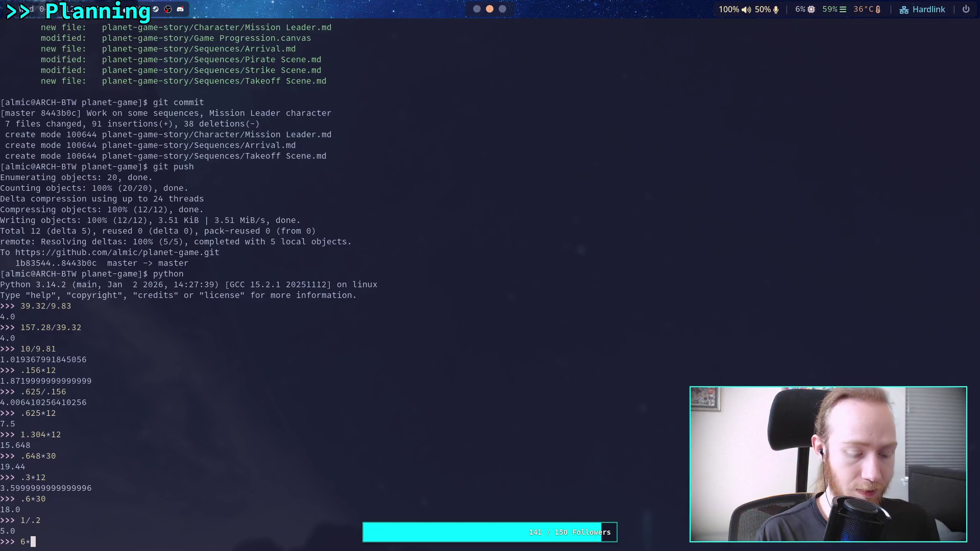
Step: Evaluate 6*6 = 36 and 30/12 = 2.5 in Python, then return to the FUTURE note
{"action": "key", "text": "Return"}
{"action": "type", "text": "7"}
{"action": "key", "text": "BackSpace"}
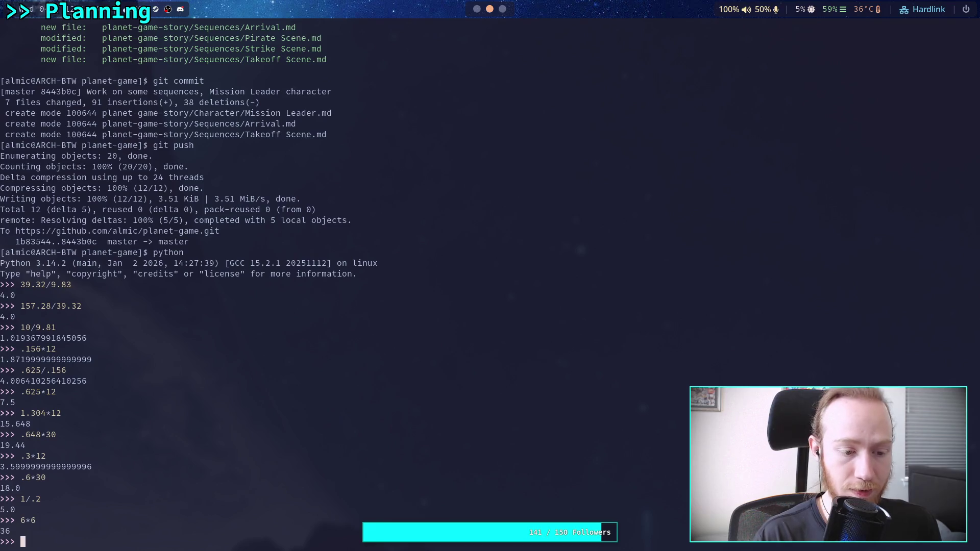
{"action": "type", "text": "30"}
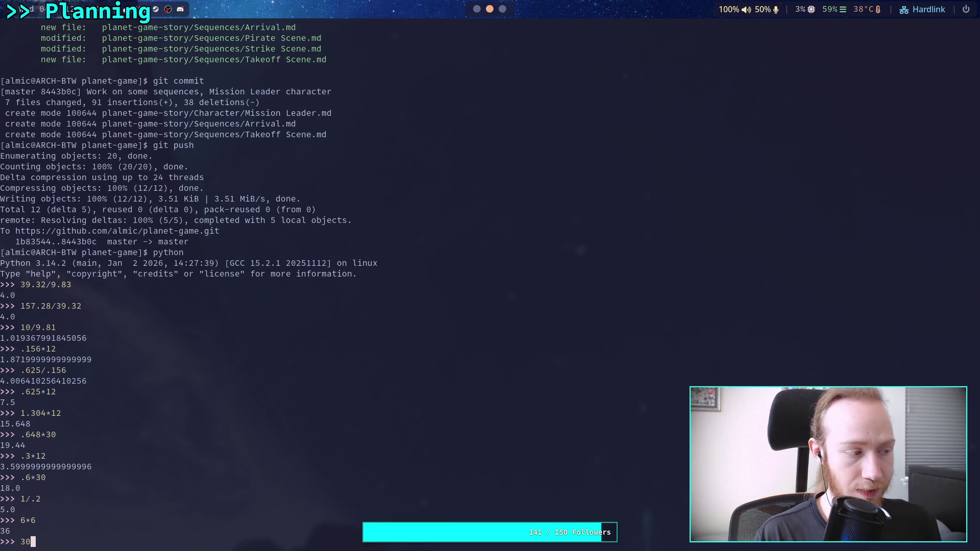
{"action": "type", "text": "/12"}
{"action": "key", "text": "Return"}
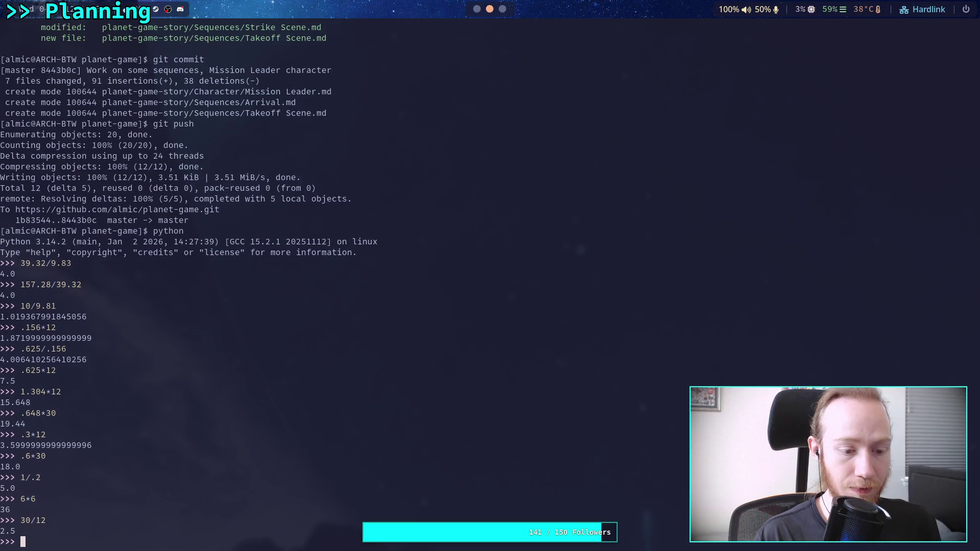
{"action": "left_click", "coordinate": [475, 12]}
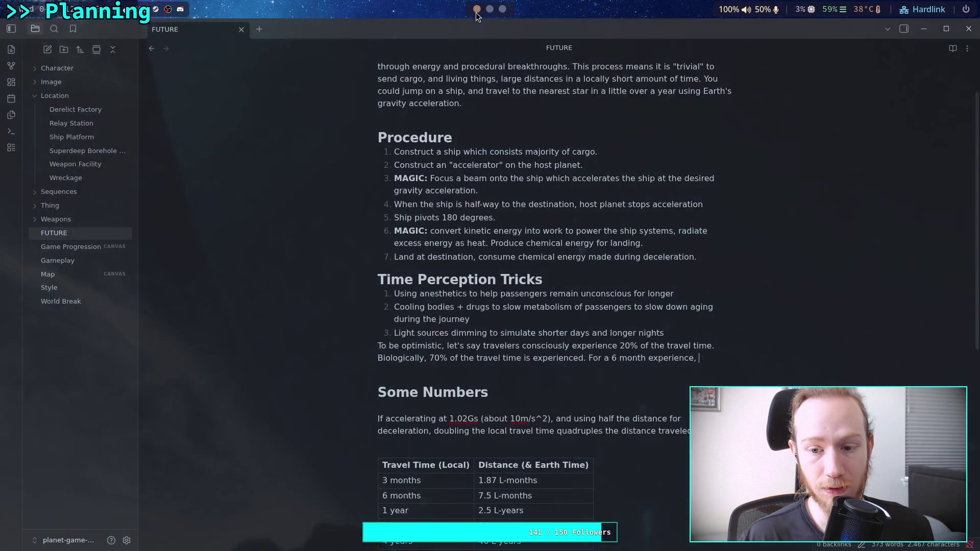
Step: Continue the sentence after 'experience,' with 'about 10 l' as a distance estimate
{"action": "left_click", "coordinate": [502, 8]}
{"action": "left_click", "coordinate": [476, 9]}
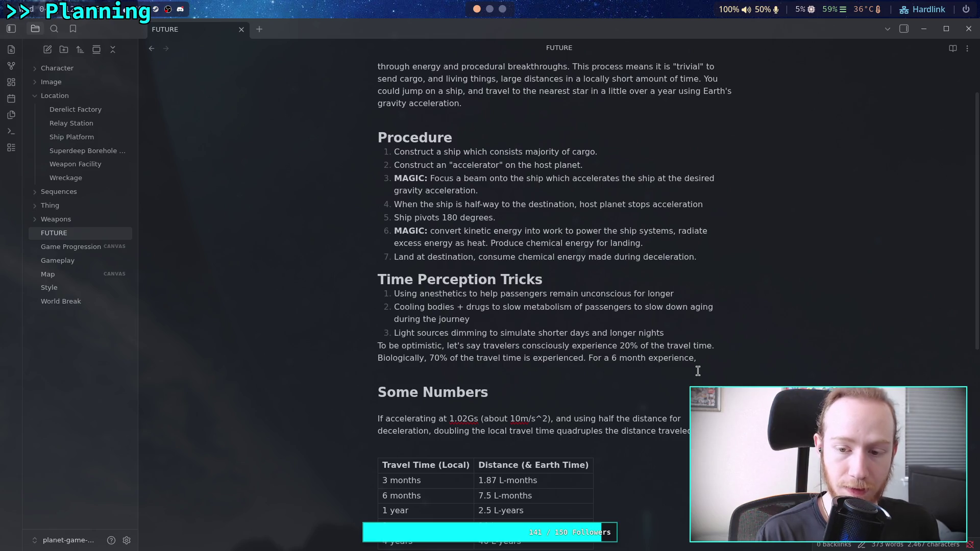
{"action": "type", "text": "about "}
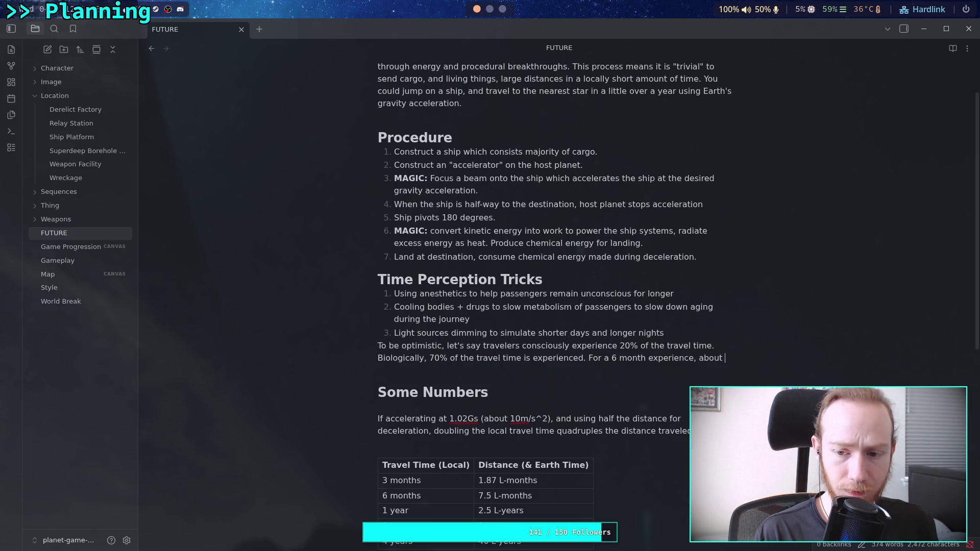
{"action": "type", "text": "10 lig"}
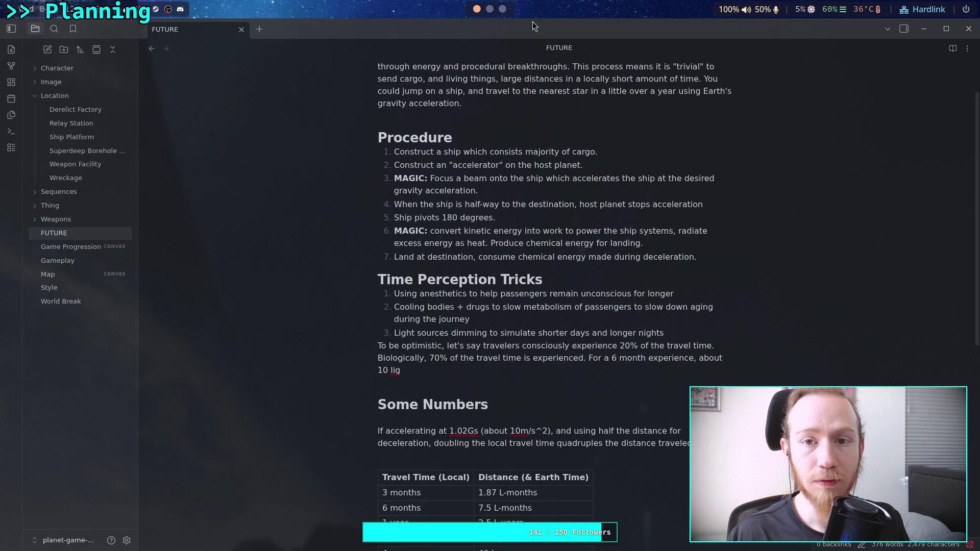
Step: Select the unfinished estimate and check it against cell B27 in the distance spreadsheet
{"action": "left_click", "coordinate": [502, 9]}
{"action": "left_click", "coordinate": [485, 14]}
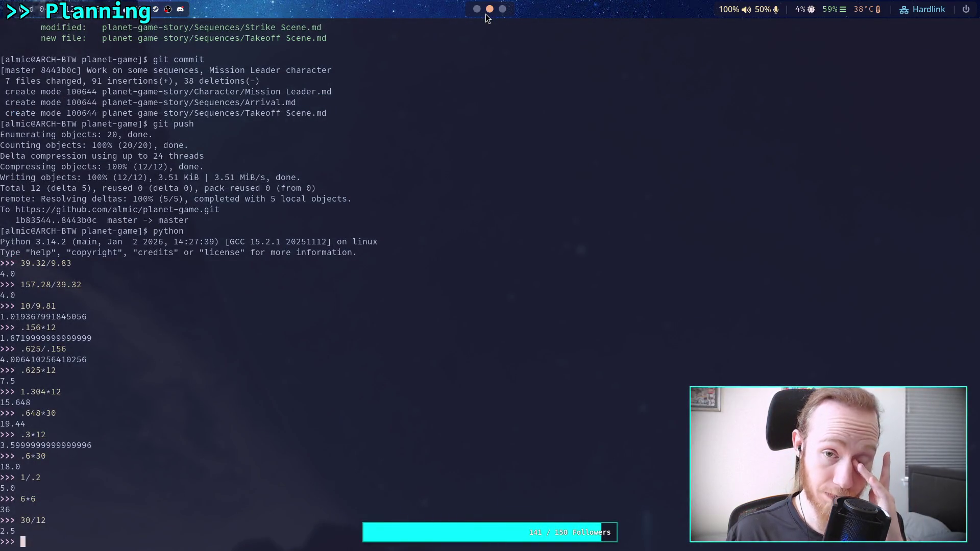
{"action": "left_click", "coordinate": [480, 14]}
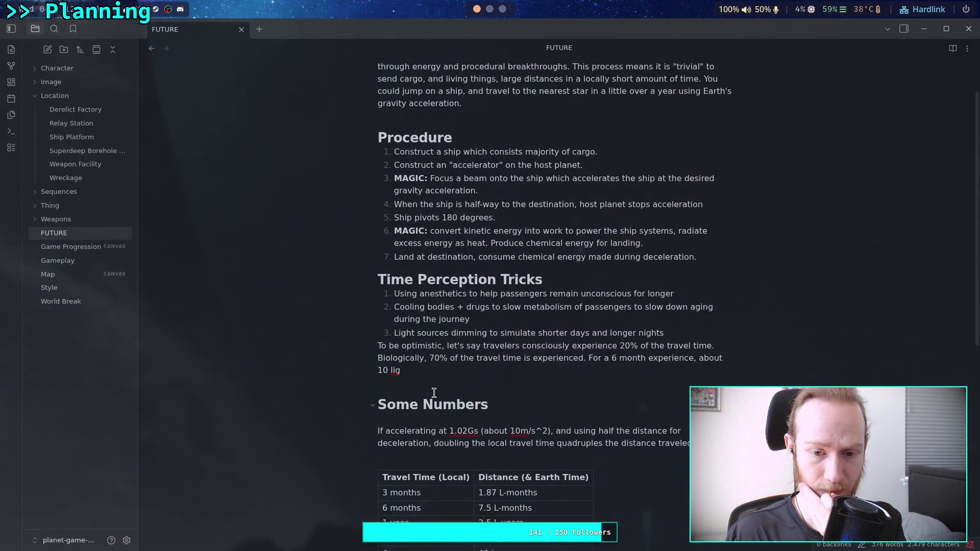
{"action": "left_click_drag", "start_coordinate": [401, 371], "coordinate": [377, 372]}
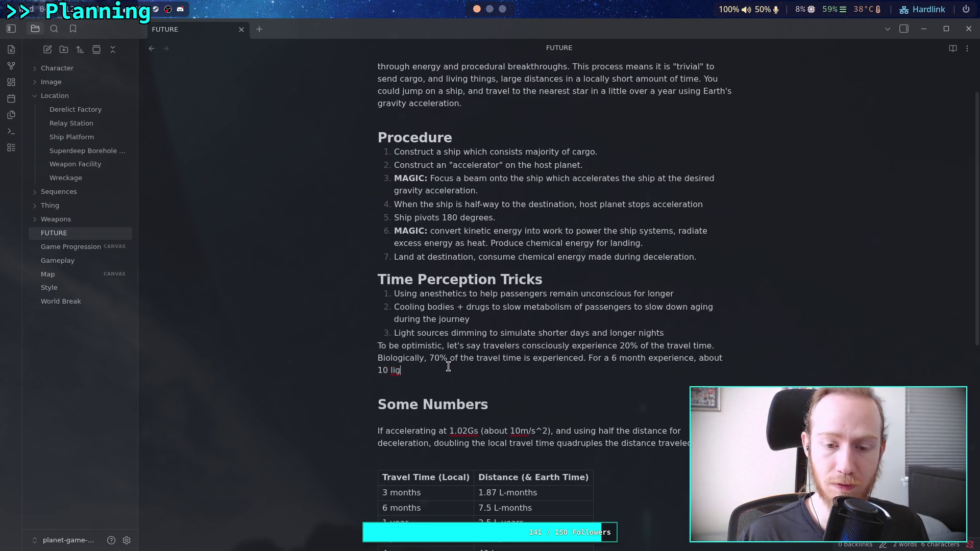
{"action": "left_click", "coordinate": [502, 14]}
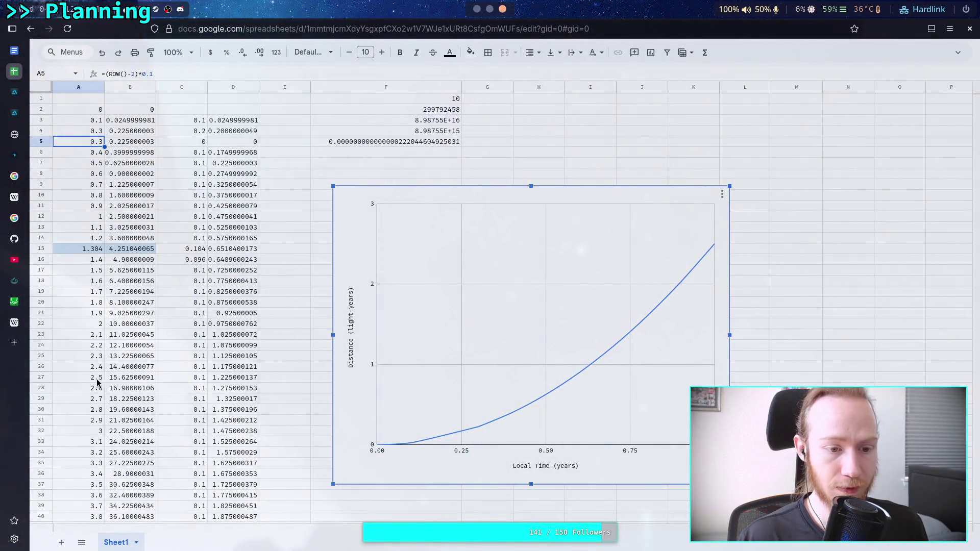
{"action": "left_click", "coordinate": [149, 384]}
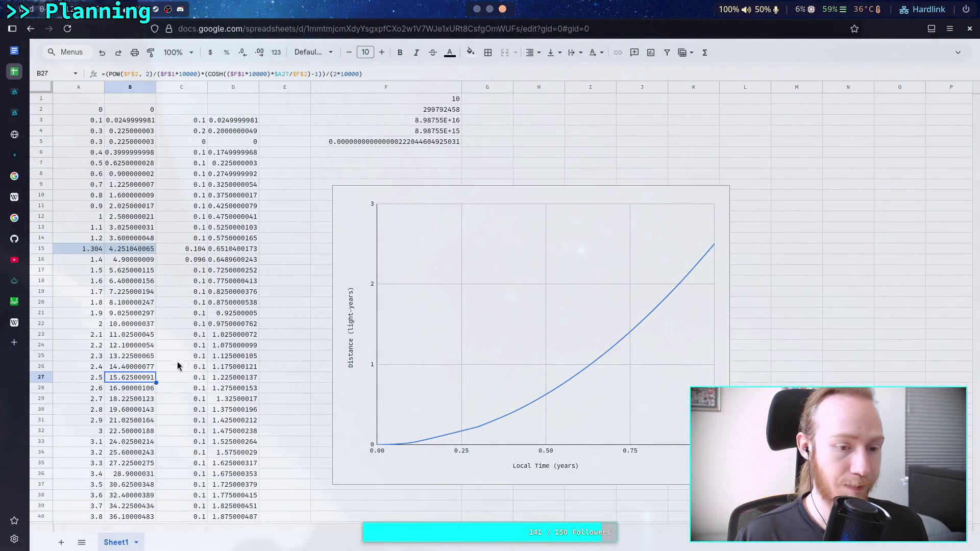
{"action": "left_click", "coordinate": [479, 9]}
{"action": "scroll", "coordinate": [600, 366], "scroll_direction": "down", "scroll_amount": 3}
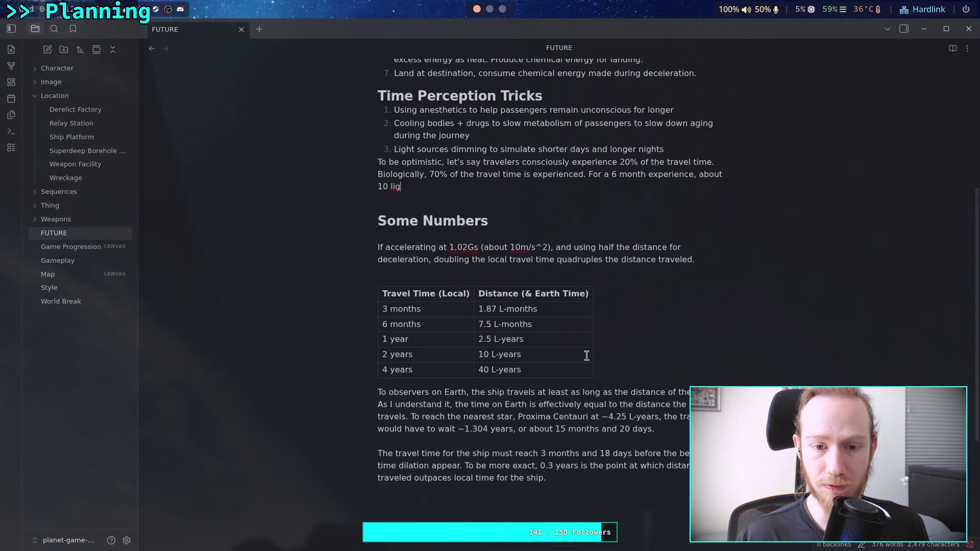
Step: Make the estimate read 'about 15 L-years can be covered, and', then start 15*.6 in Python
{"action": "key", "text": "BackSpace"}
{"action": "key", "text": "BackSpace"}
{"action": "key", "text": "BackSpace"}
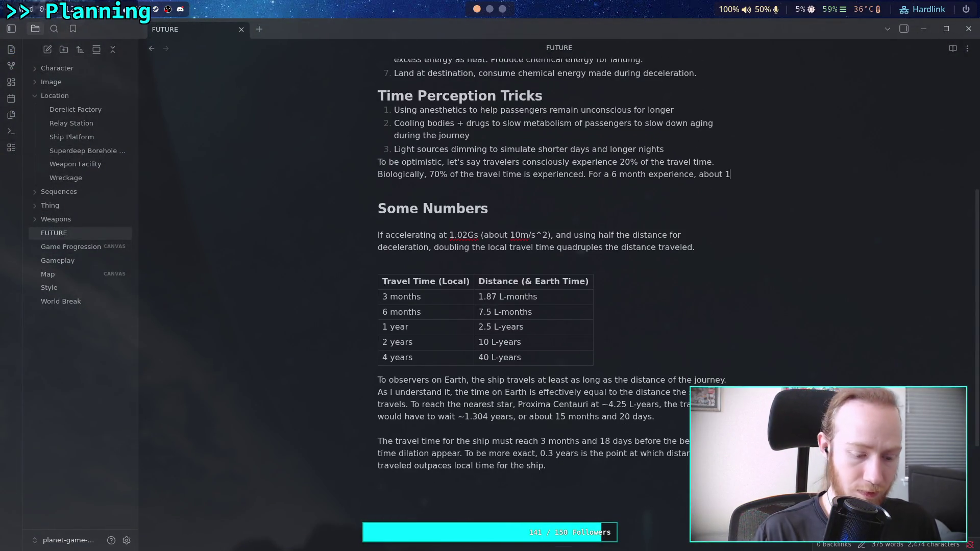
{"action": "type", "text": "5 "}
{"action": "type", "text": "light fe"}
{"action": "key", "text": "ctrl+BackSpace"}
{"action": "key", "text": "ctrl+BackSpace"}
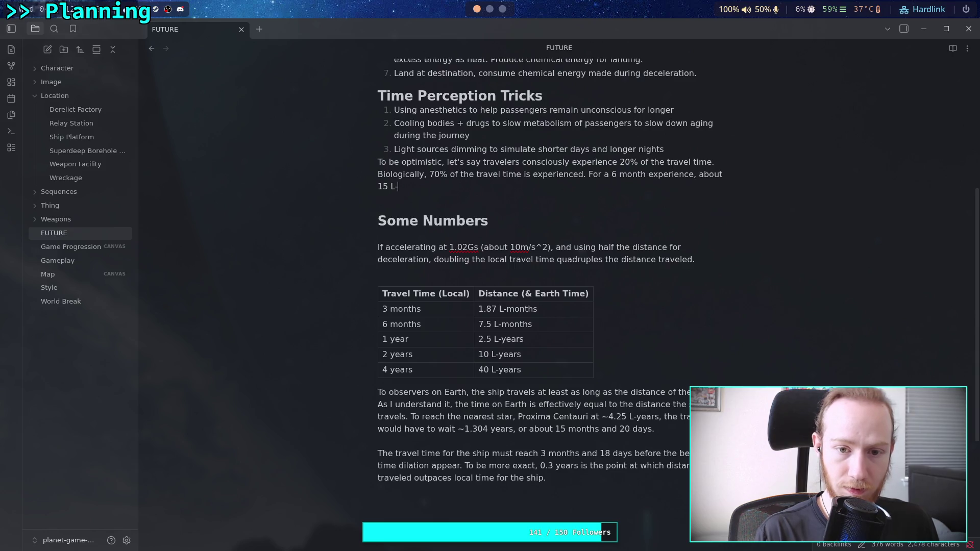
{"action": "type", "text": "year"}
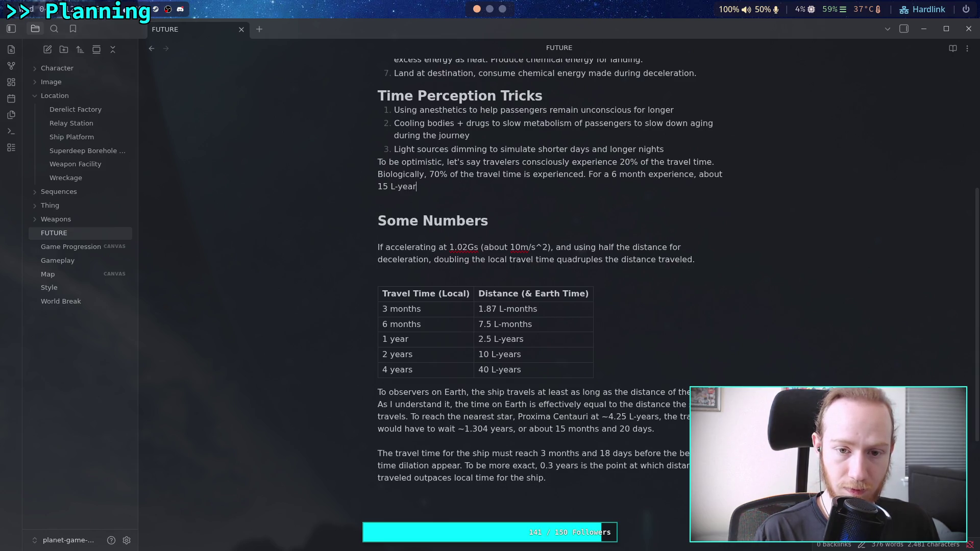
{"action": "type", "text": "s can be covered, "}
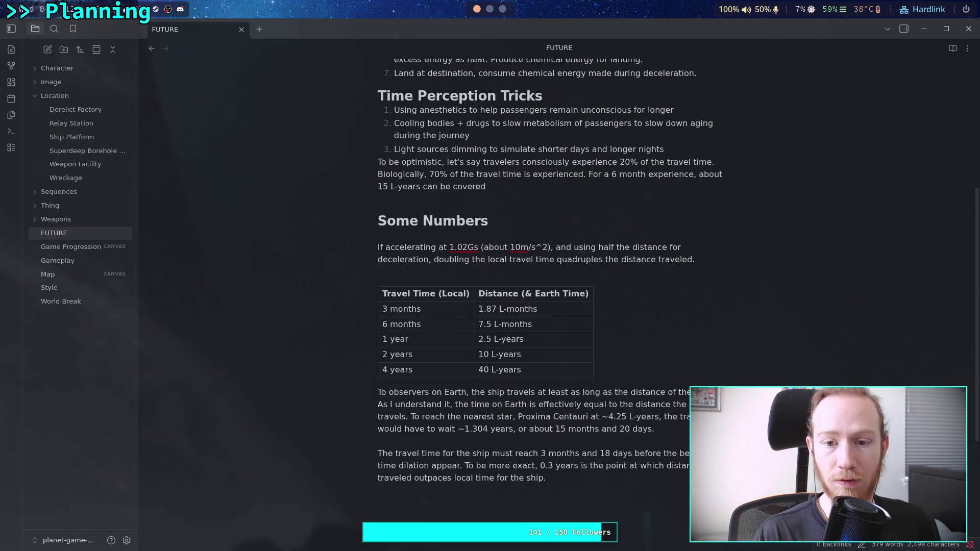
{"action": "type", "text": "and"}
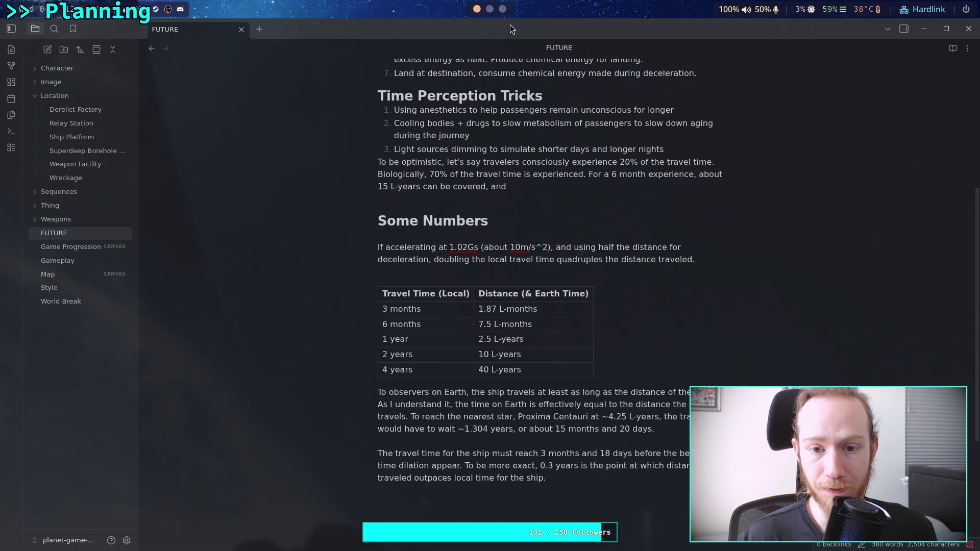
{"action": "left_click", "coordinate": [489, 10]}
{"action": "type", "text": "15*.6"}
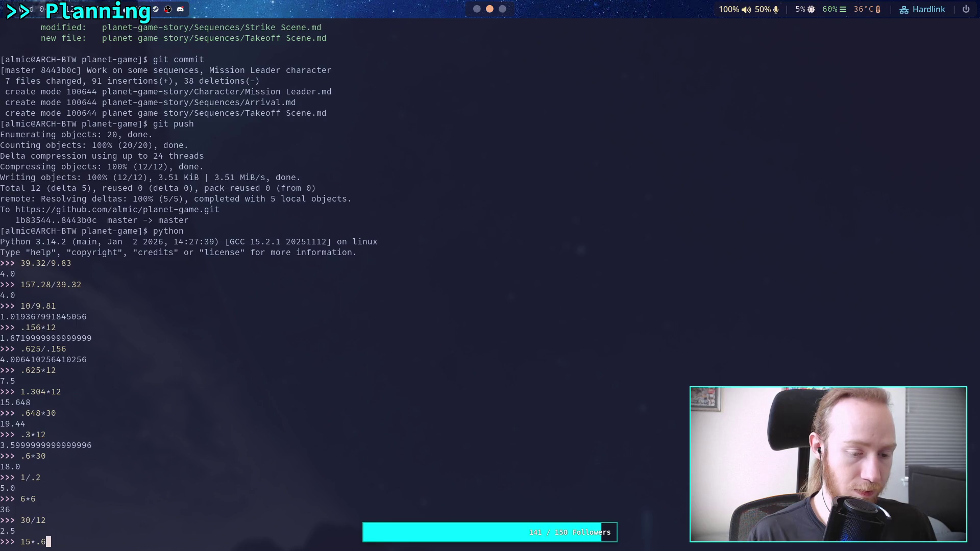
Step: Replace '15*.6' with 2.5*.7 in Python, getting 1.75, and go back to the note
{"action": "key", "text": "BackSpace"}
{"action": "key", "text": "BackSpace"}
{"action": "key", "text": "BackSpace"}
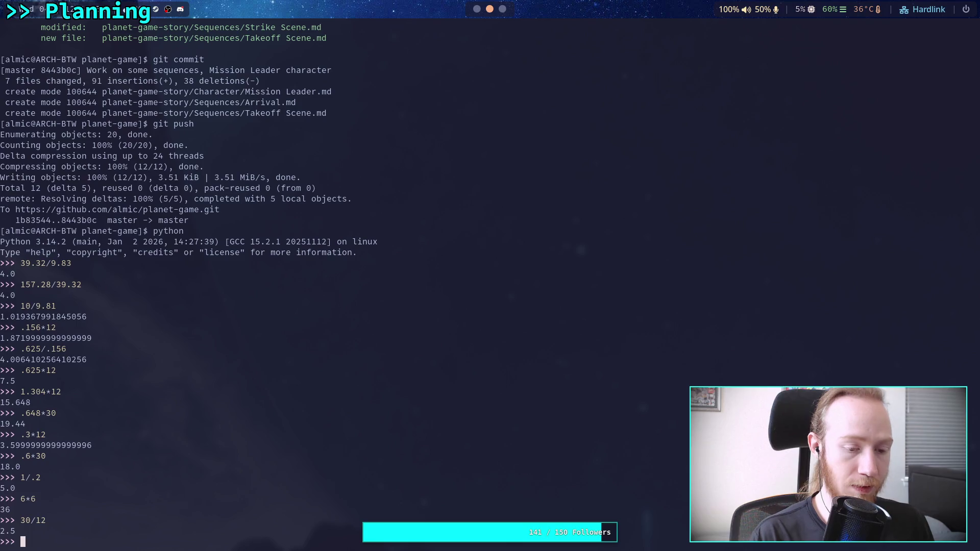
{"action": "type", "text": "2."}
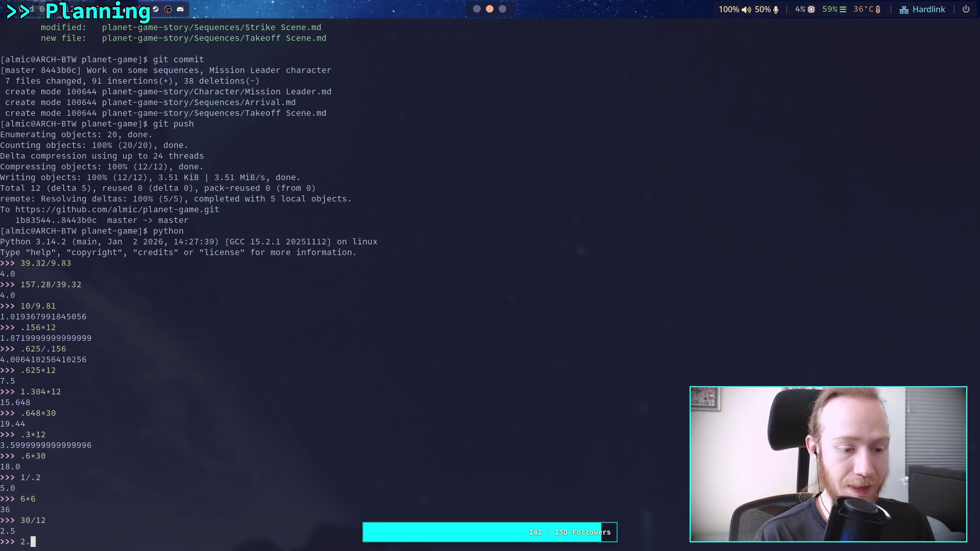
{"action": "type", "text": "5*.7"}
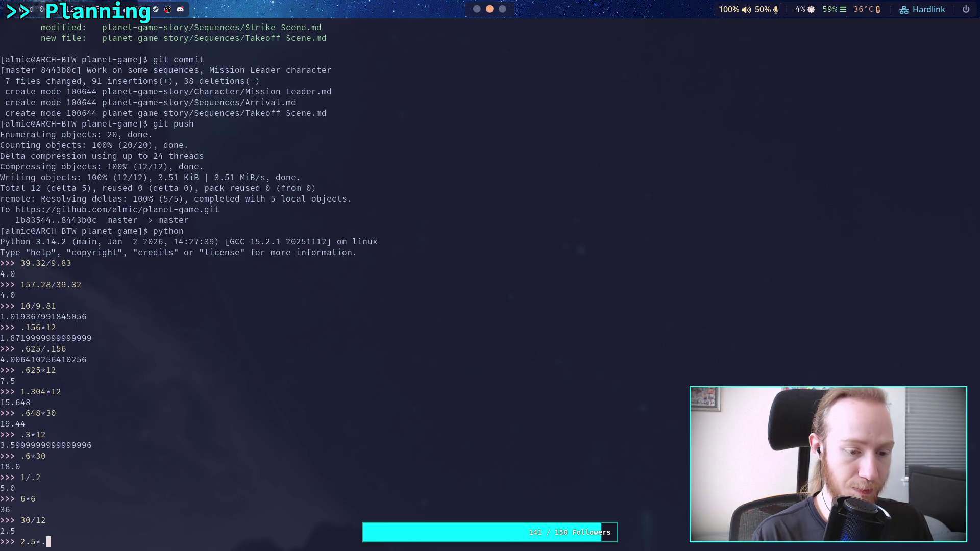
{"action": "key", "text": "Return"}
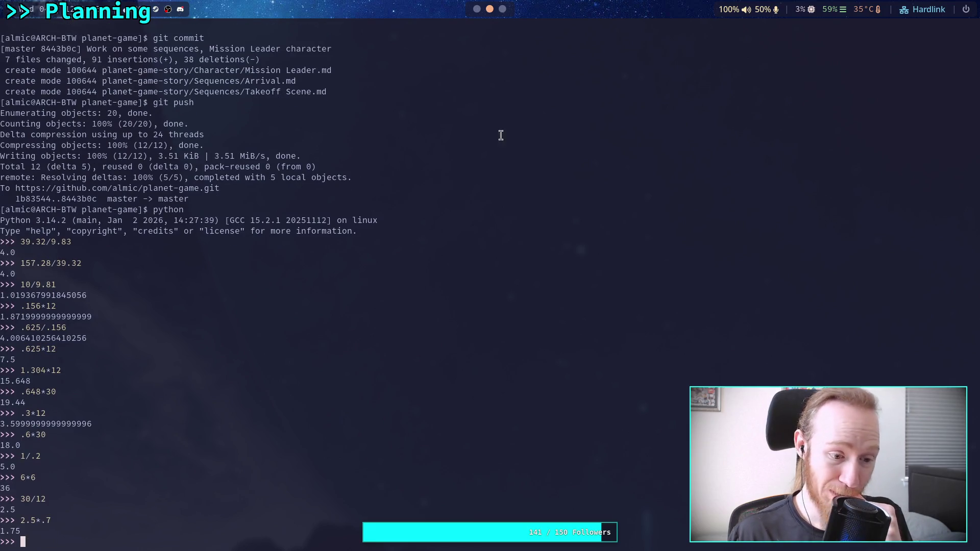
{"action": "left_click", "coordinate": [476, 10]}
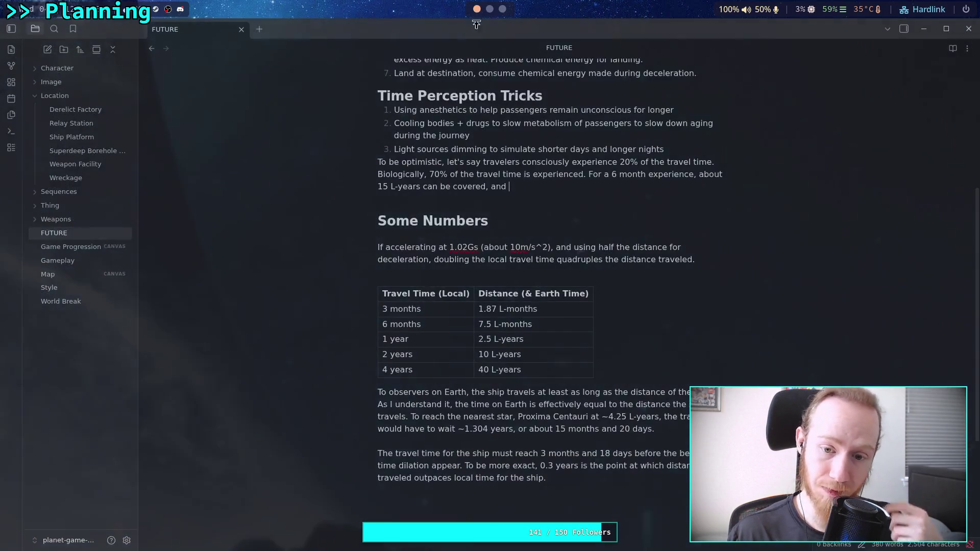
Step: Append '1.75 biological years pass' and select the 7 of 70% to change it to 40%
{"action": "type", "text": "1."}
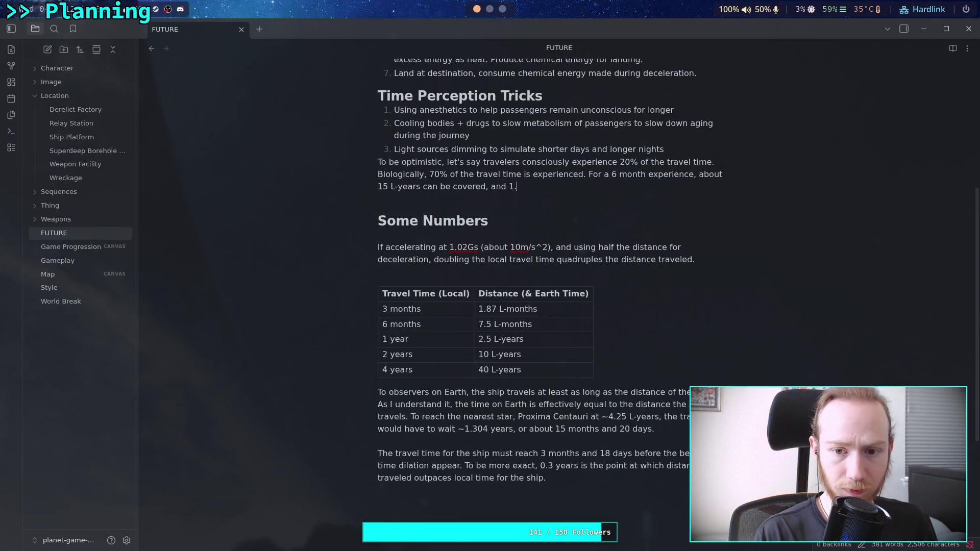
{"action": "type", "text": "86"}
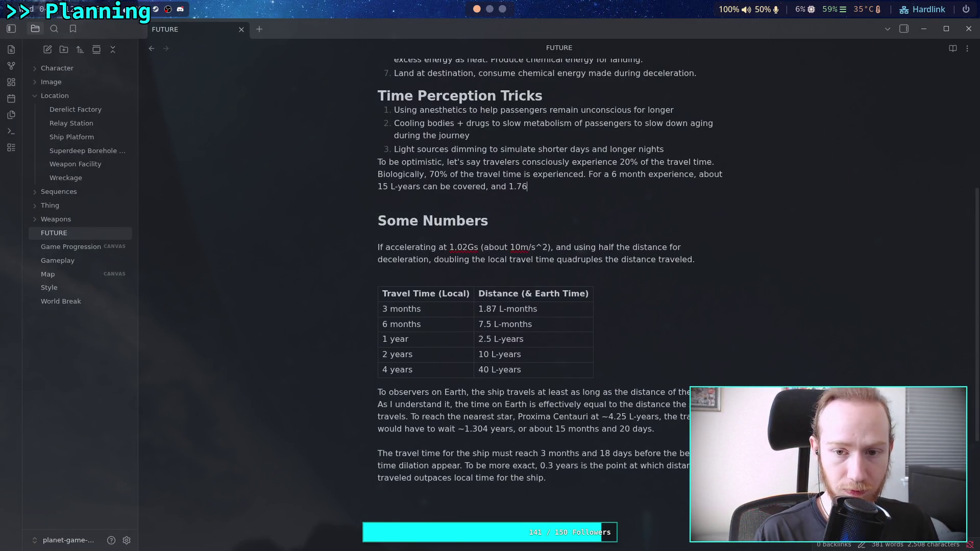
{"action": "type", "text": "bi"}
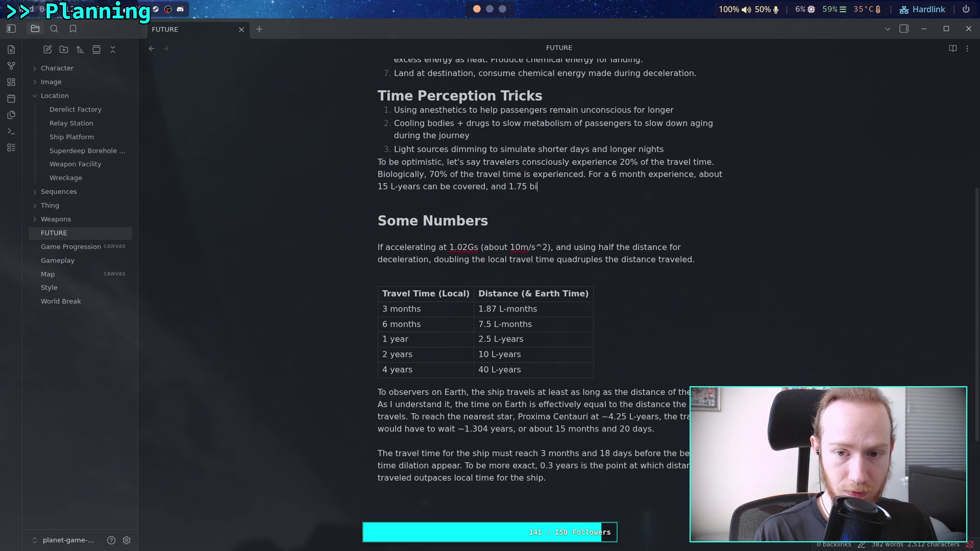
{"action": "type", "text": "oogia"}
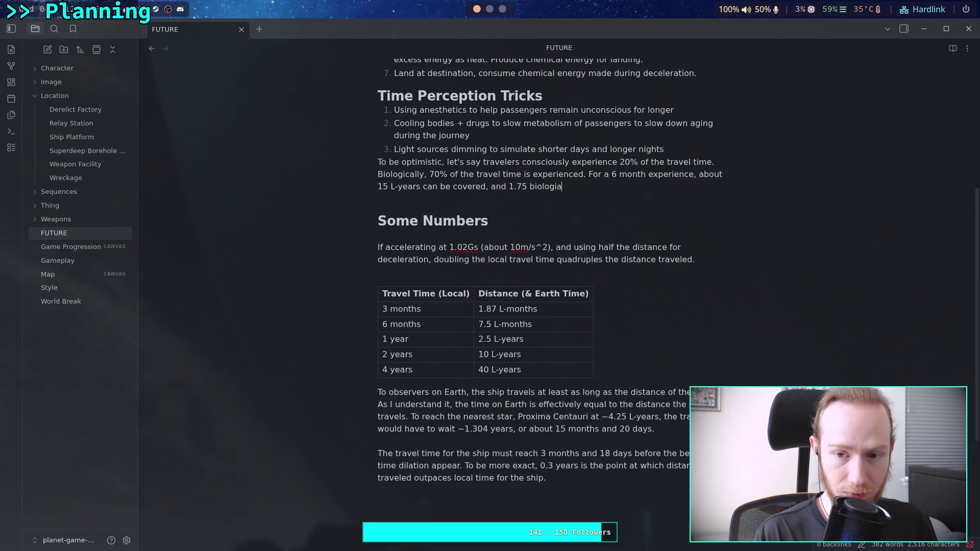
{"action": "type", "text": "al years pass."}
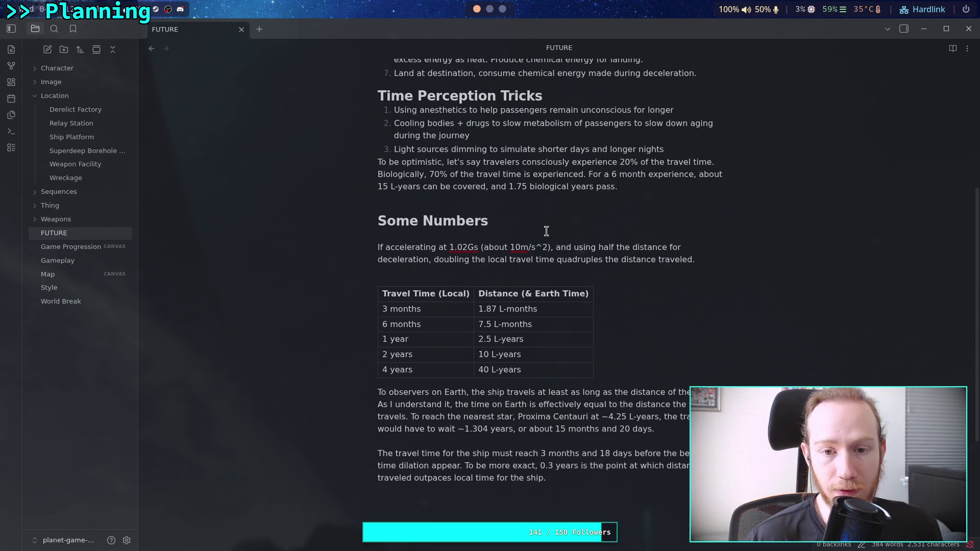
{"action": "left_click_drag", "start_coordinate": [432, 176], "coordinate": [428, 176]}
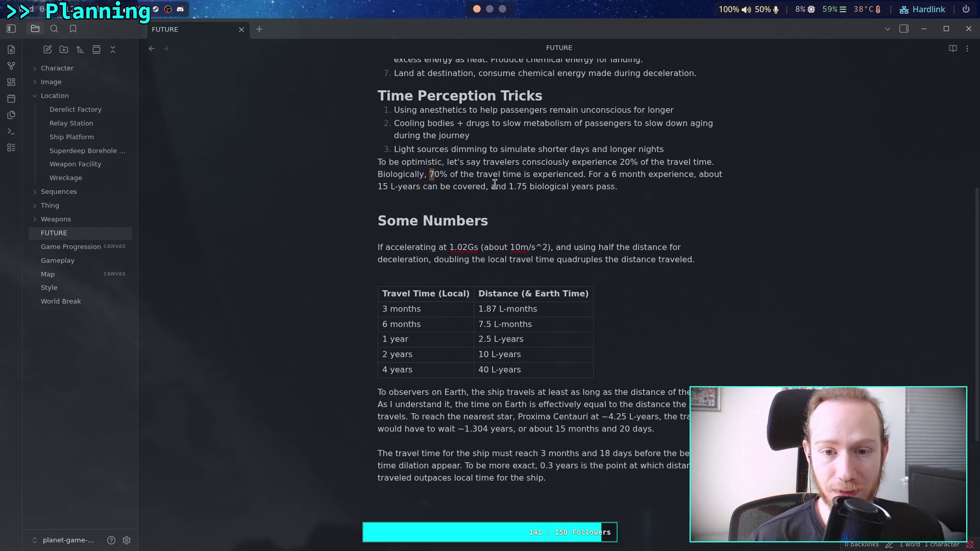
{"action": "left_click_drag", "start_coordinate": [428, 176], "coordinate": [440, 176]}
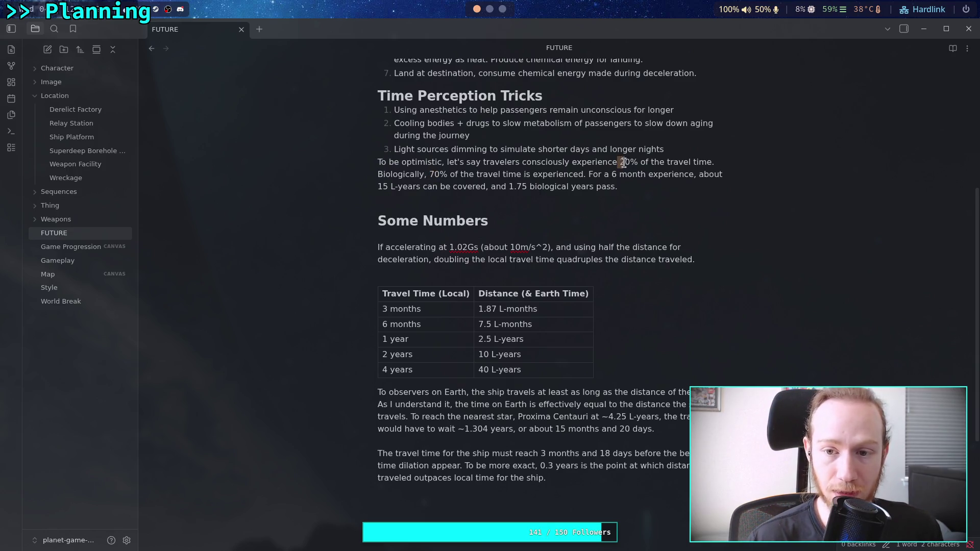
{"action": "key", "text": "shift+Left"}
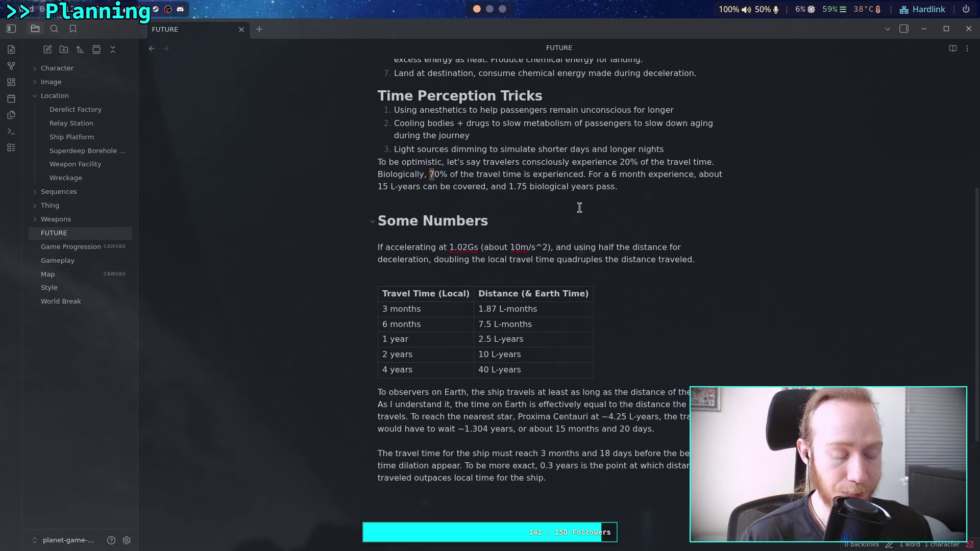
{"action": "key", "text": "super+2"}
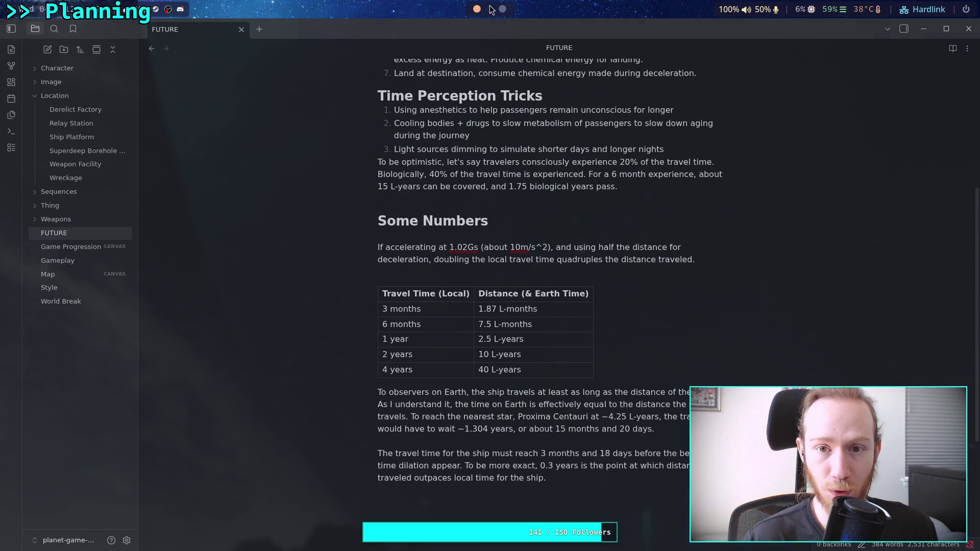
Step: Evaluate 2.5*.4 in Python to get 1.0, then return to the note
{"action": "type", "text": "2.5*.4"}
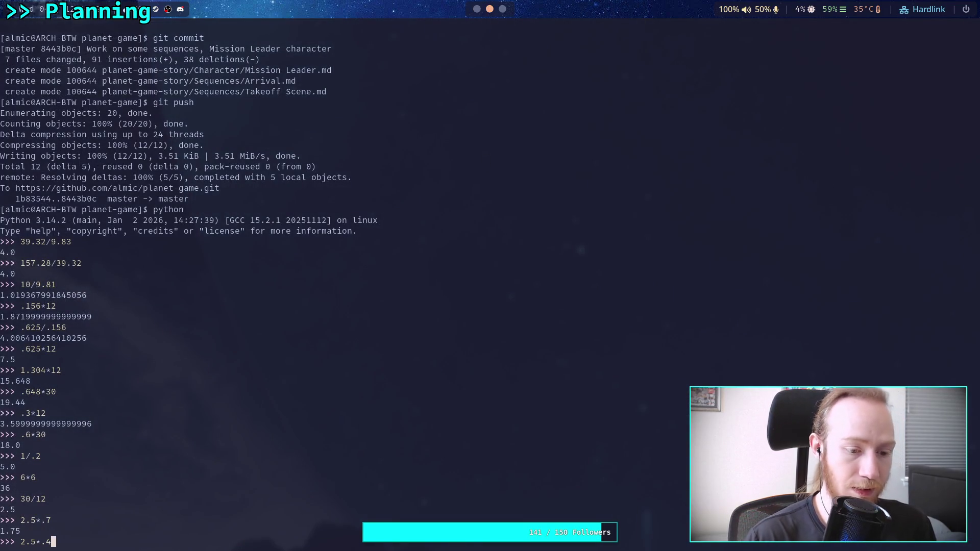
{"action": "key", "text": "Return"}
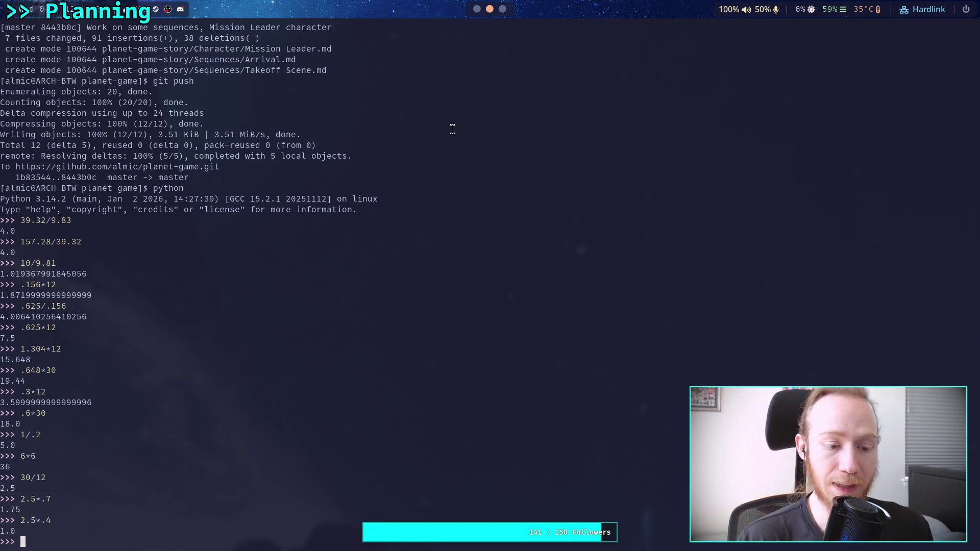
{"action": "left_click", "coordinate": [476, 10]}
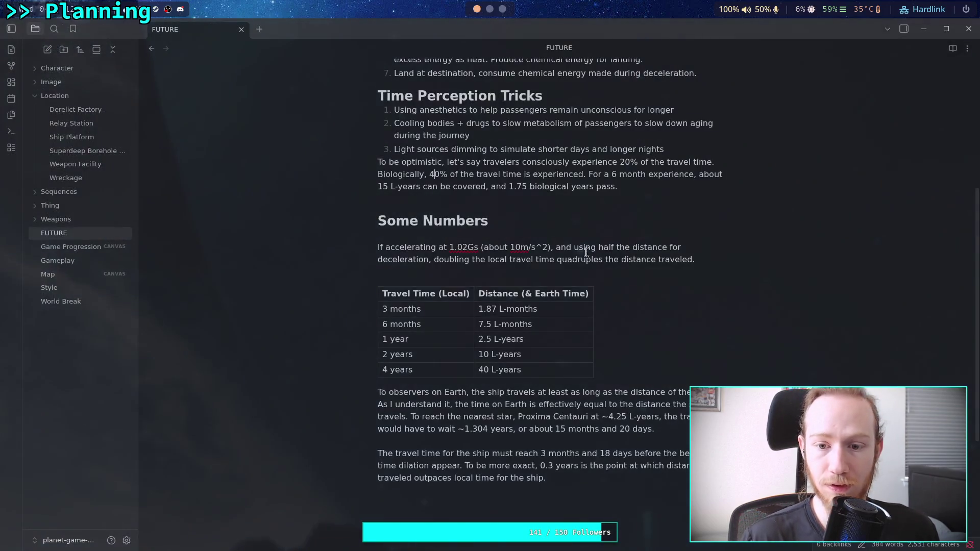
Step: Replace '1.75 biological years pass' with 'the traveler ages 1 year'
{"action": "double_click", "coordinate": [522, 186]}
{"action": "key", "text": "BackSpace"}
{"action": "key", "text": "BackSpace"}
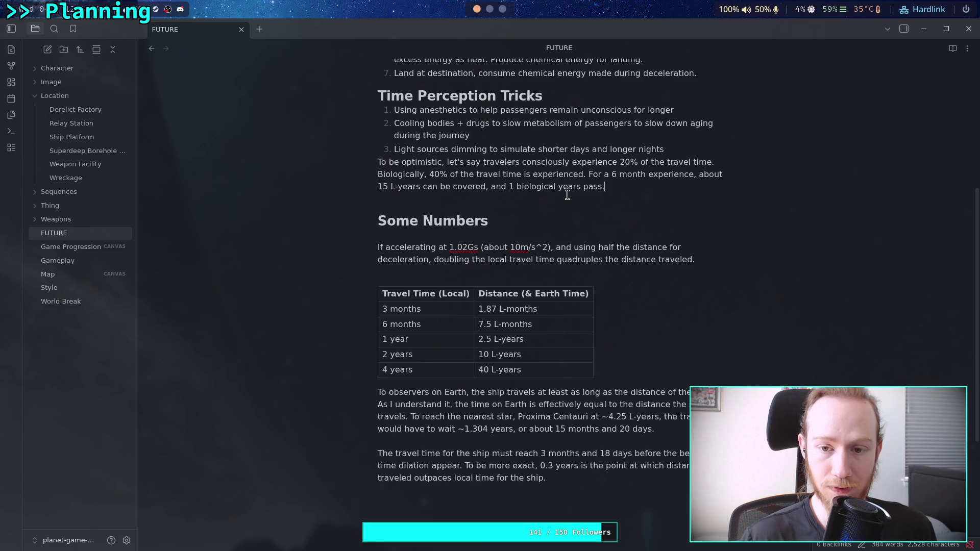
{"action": "mouse_move", "coordinate": [509, 188]}
{"action": "left_mouse_down"}
{"action": "mouse_move", "coordinate": [599, 184]}
{"action": "mouse_move", "coordinate": [510, 186]}
{"action": "left_mouse_up"}
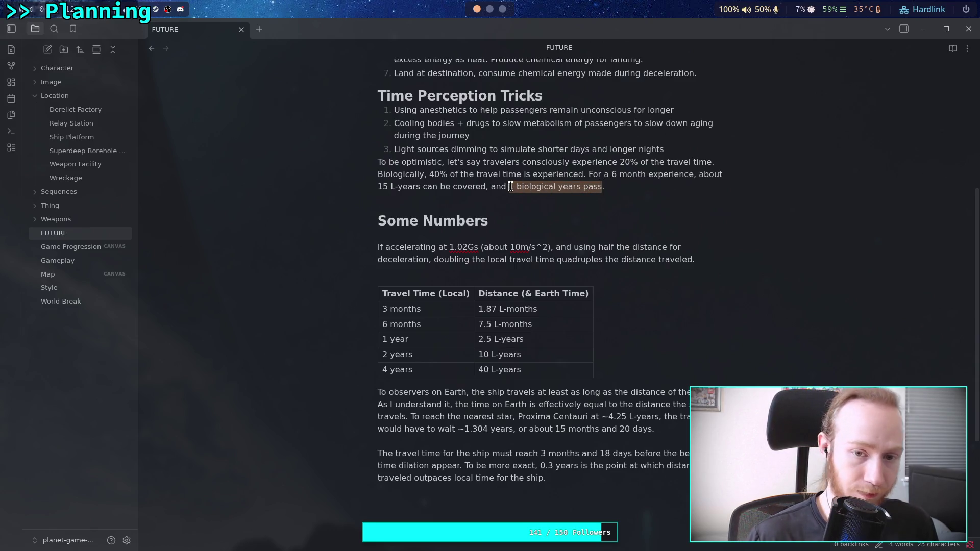
{"action": "type", "text": "the traveler ages"}
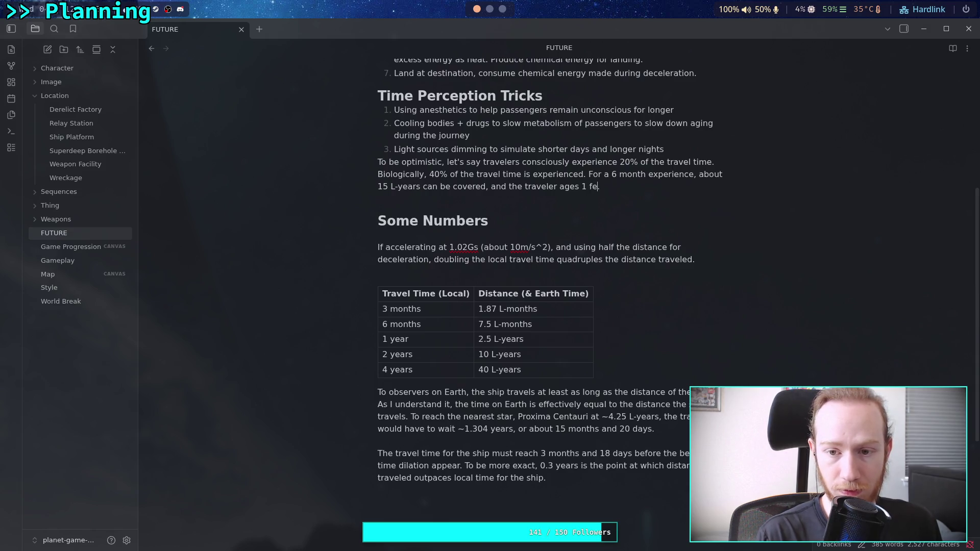
{"action": "key", "text": "BackSpace"}
{"action": "type", "text": "year."}
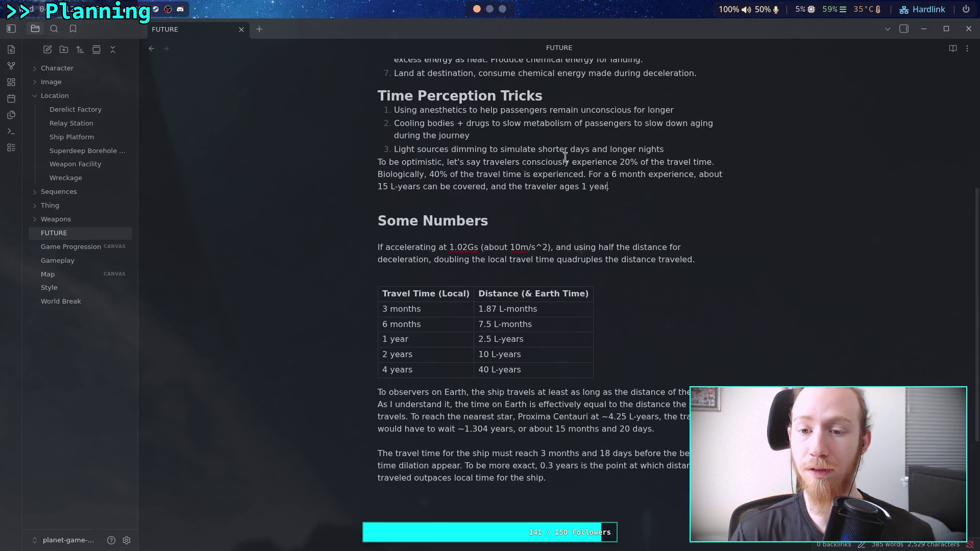
Step: Retype the 6 in '6 month' and place the caret before 'about 15 L-years'
{"action": "left_click", "coordinate": [617, 174]}
{"action": "key", "text": "BackSpace"}
{"action": "type", "text": "sib"}
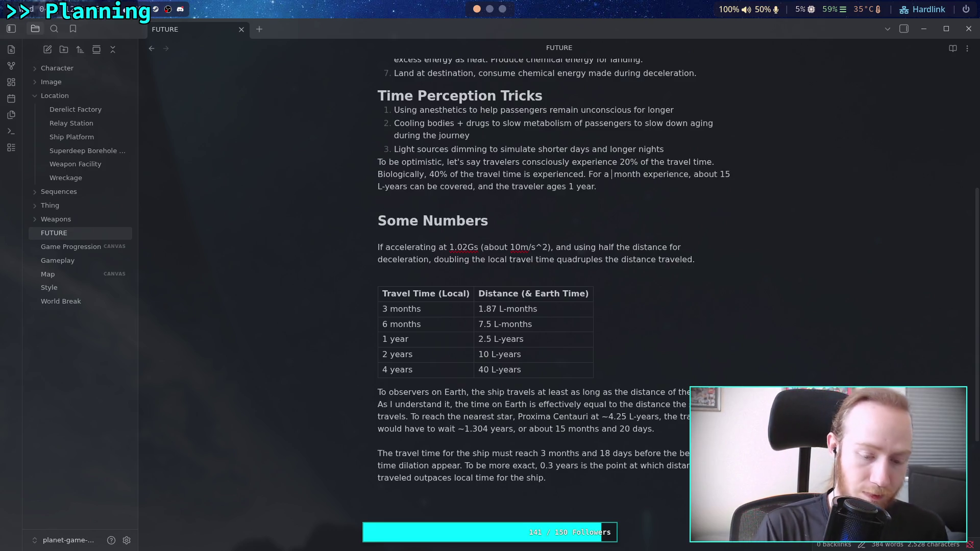
{"action": "key", "text": "BackSpace"}
{"action": "key", "text": "BackSpace"}
{"action": "key", "text": "BackSpace"}
{"action": "type", "text": "6"}
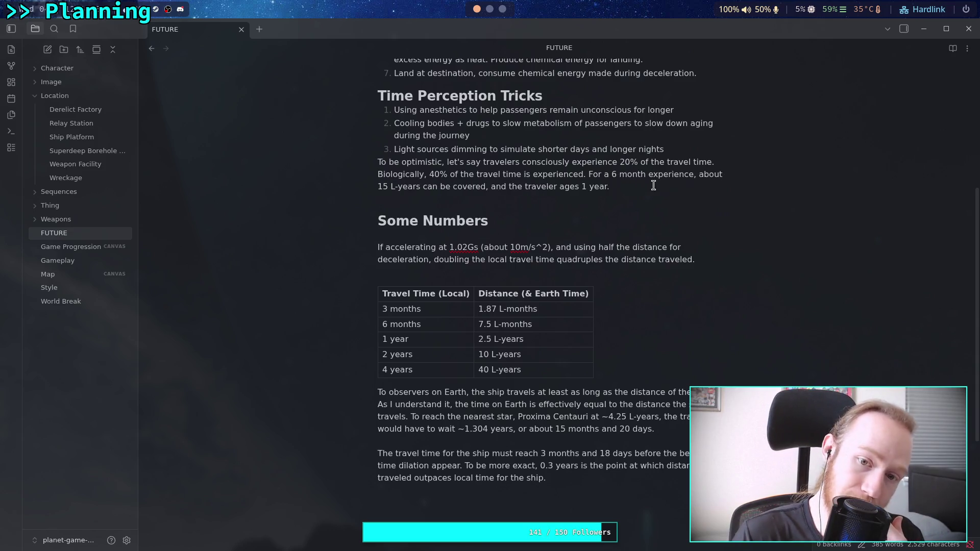
{"action": "left_click", "coordinate": [619, 186]}
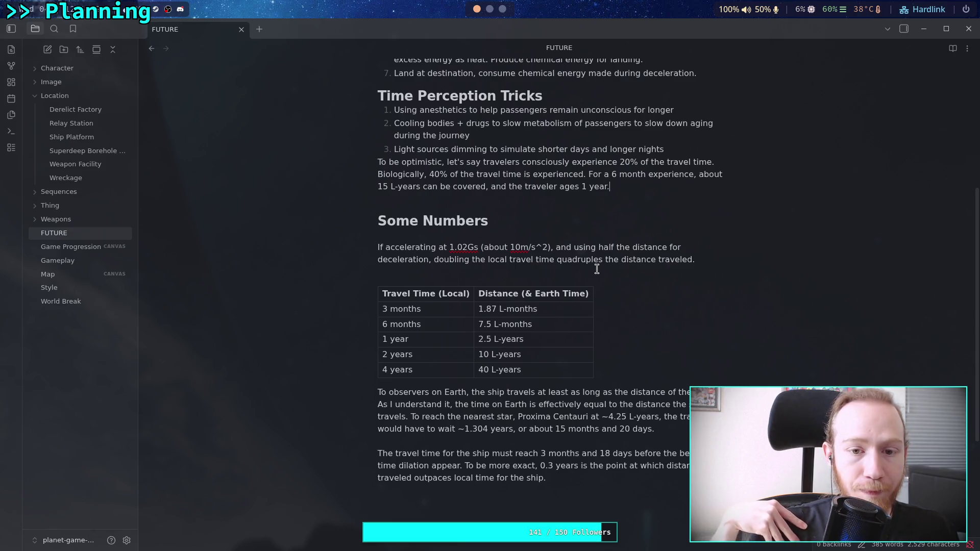
{"action": "left_click", "coordinate": [698, 174]}
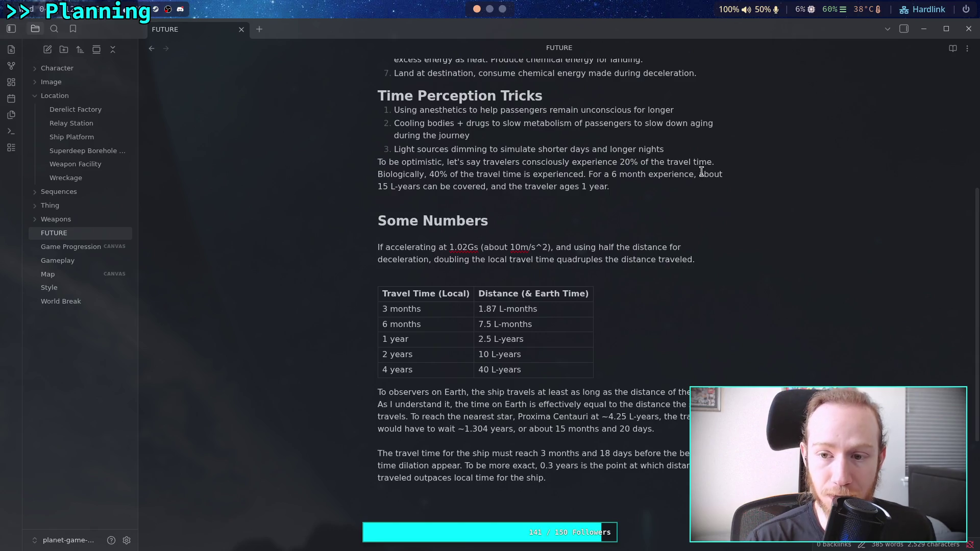
Step: Insert 'the ship travels for 2.5 years,' and change 'can be covered' to 'are covered'
{"action": "type", "text": "the ship "}
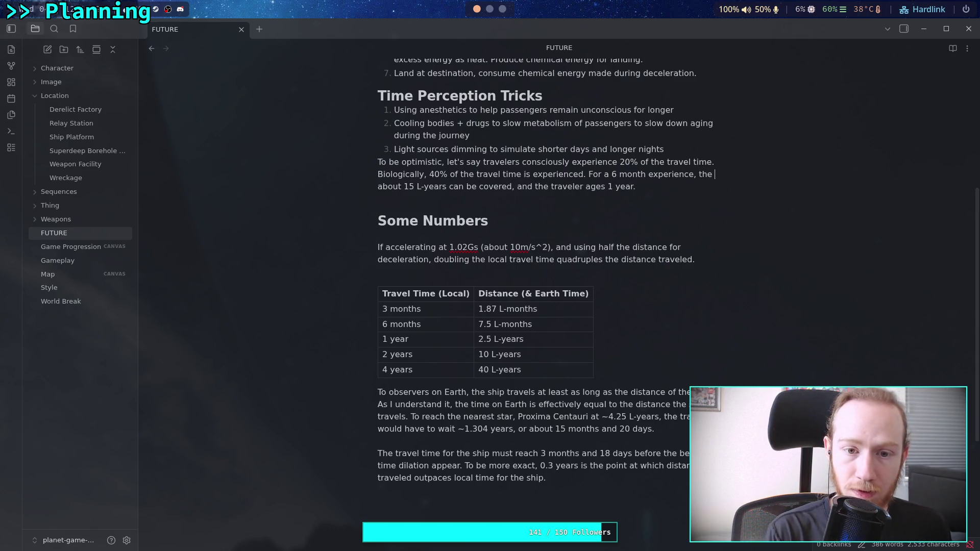
{"action": "type", "text": "travels for "}
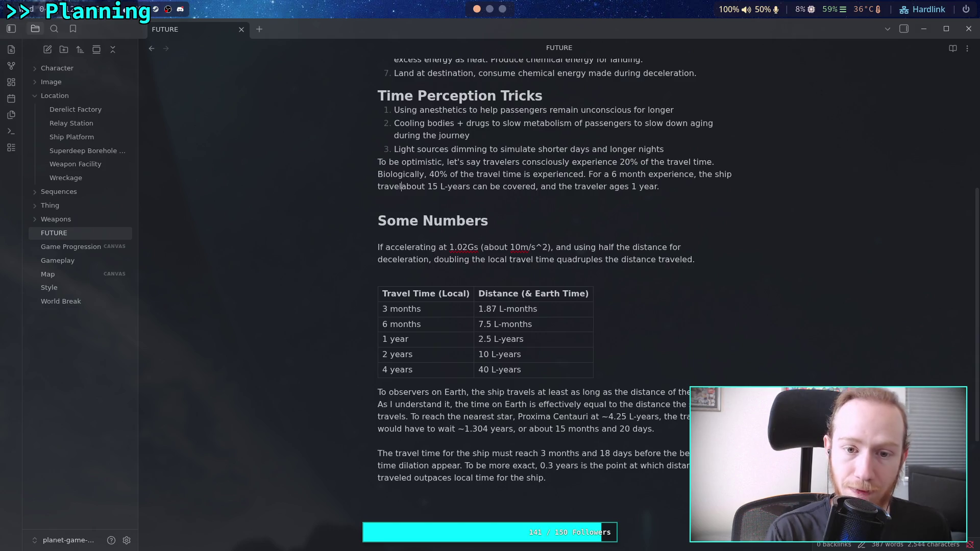
{"action": "type", "text": "2.5 fe"}
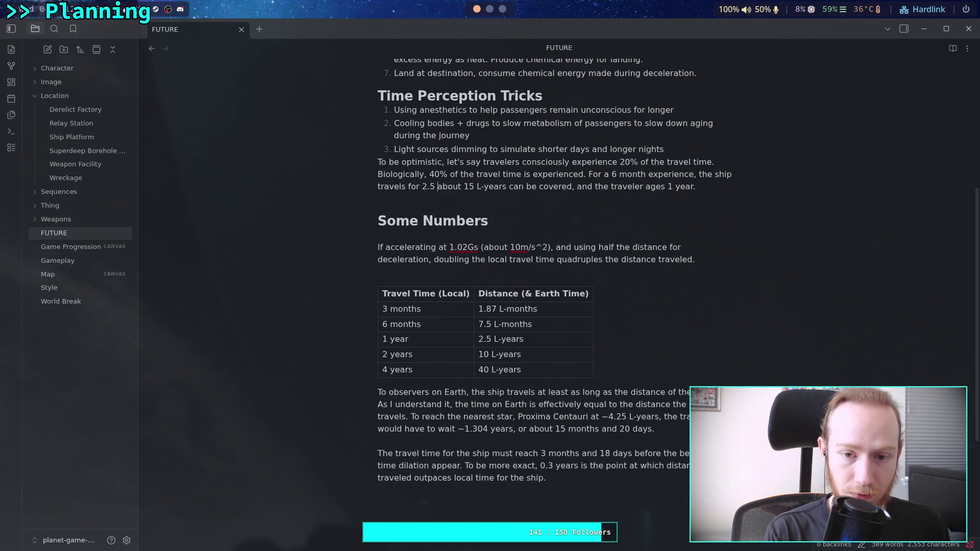
{"action": "key", "text": "BackSpace"}
{"action": "key", "text": "BackSpace"}
{"action": "type", "text": "years,"}
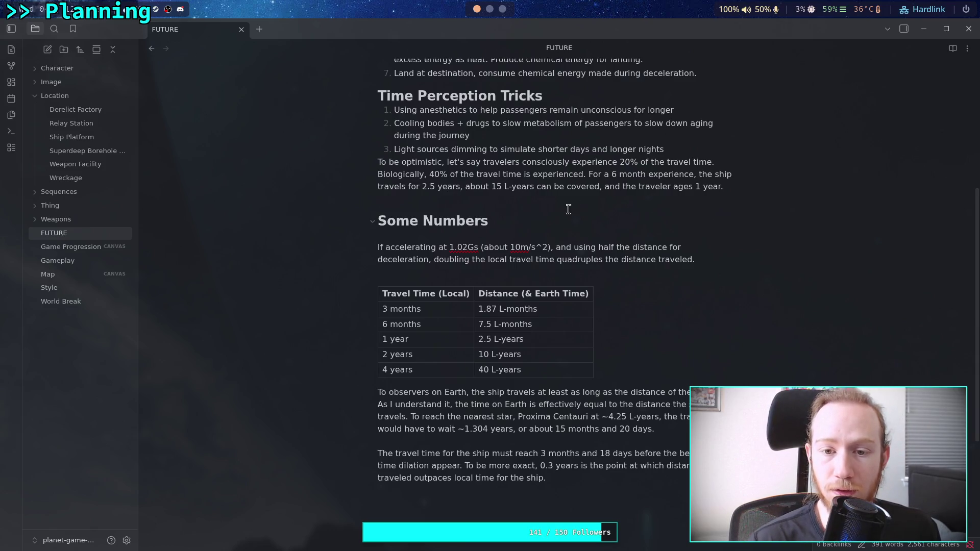
{"action": "left_click_drag", "start_coordinate": [537, 187], "coordinate": [552, 187]}
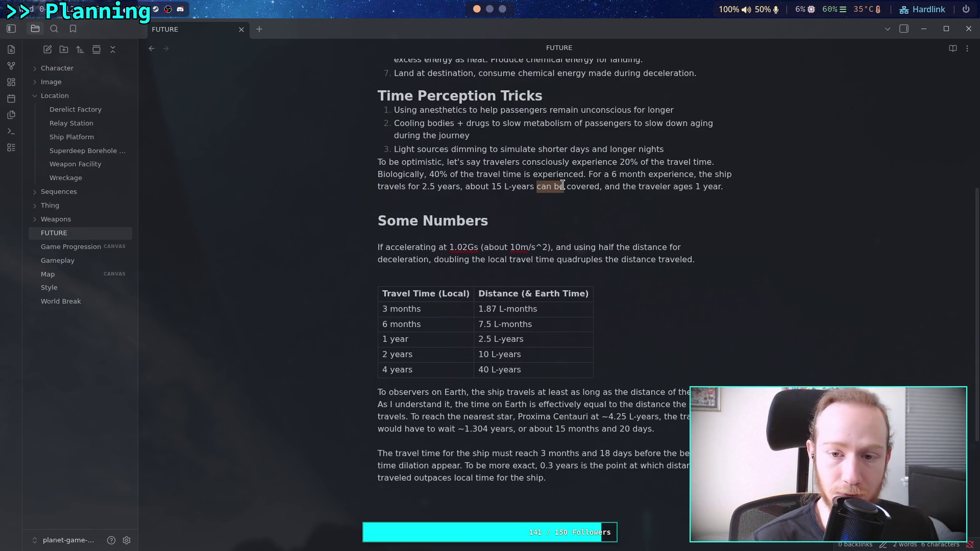
{"action": "type", "text": "are"}
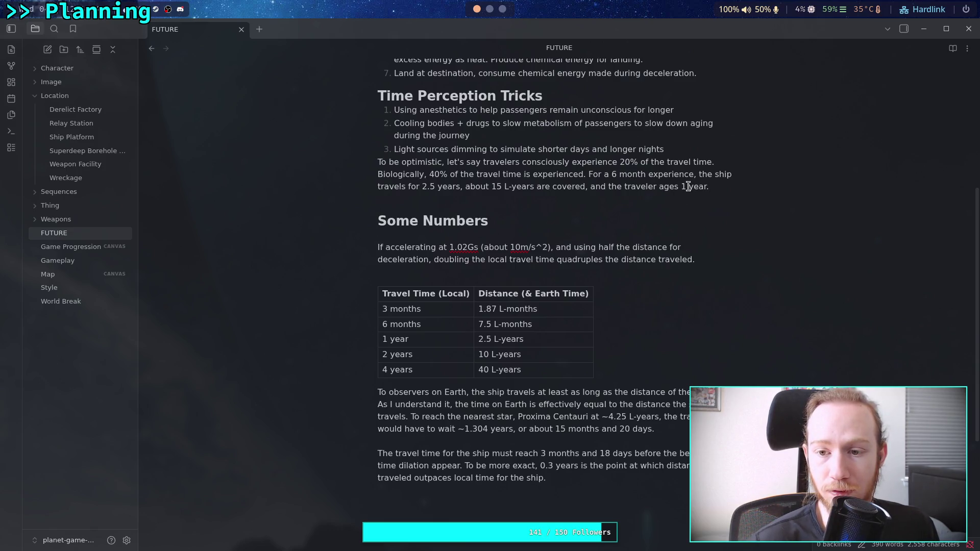
Step: Add a blank line before the 'To be optimistic' paragraph
{"action": "left_click", "coordinate": [710, 187]}
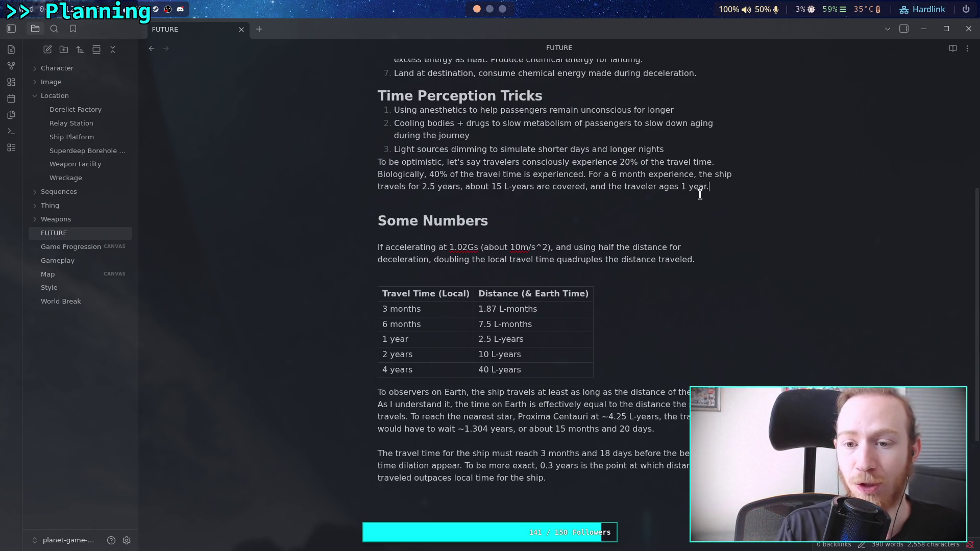
{"action": "double_click", "coordinate": [684, 188]}
{"action": "left_click", "coordinate": [518, 208]}
{"action": "left_click", "coordinate": [496, 198]}
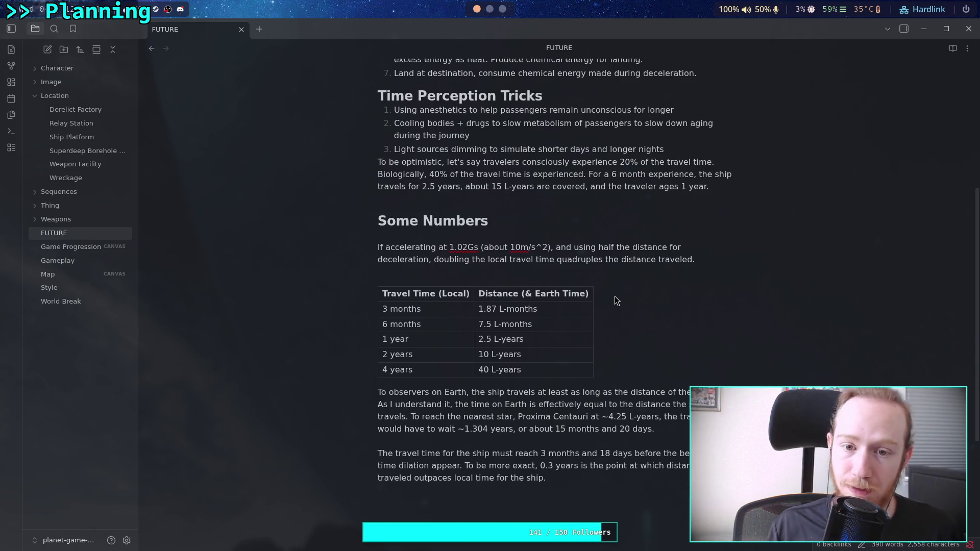
{"action": "left_click", "coordinate": [379, 163]}
{"action": "key", "text": "Return"}
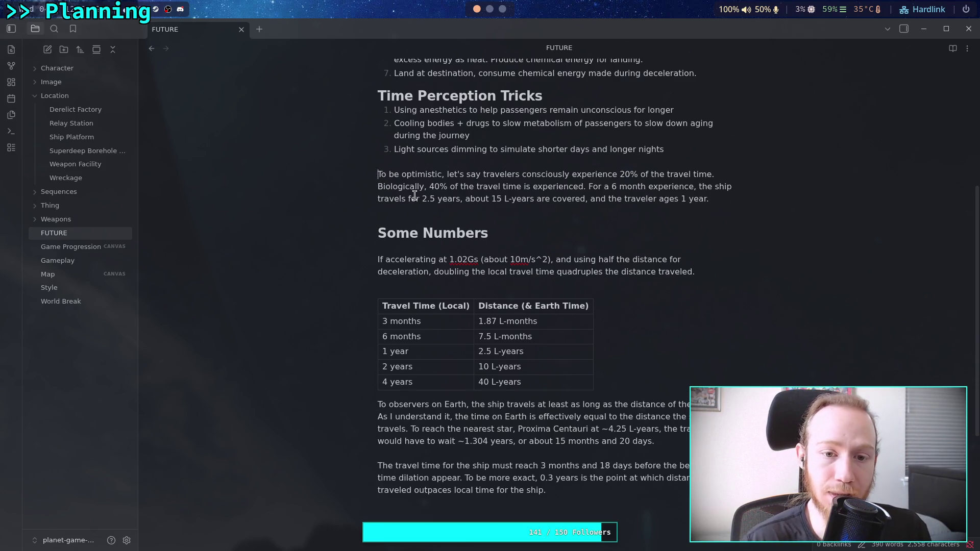
Step: Insert an empty line above the Time Perception Tricks heading, below the Procedure list
{"action": "left_click", "coordinate": [418, 211]}
{"action": "scroll", "coordinate": [458, 238], "scroll_direction": "up", "scroll_amount": 5}
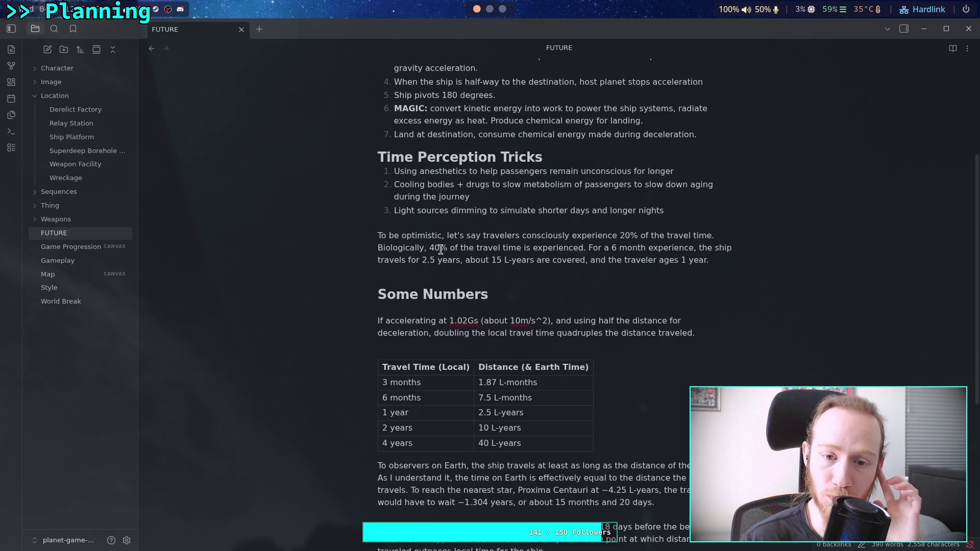
{"action": "left_click", "coordinate": [372, 341]}
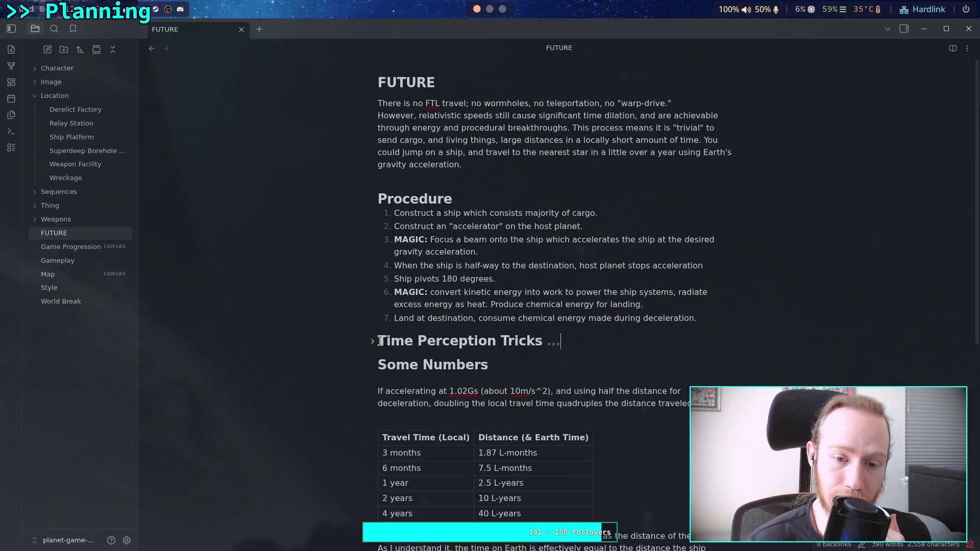
{"action": "left_click", "coordinate": [380, 341]}
{"action": "left_click", "coordinate": [373, 343]}
{"action": "left_click", "coordinate": [378, 340]}
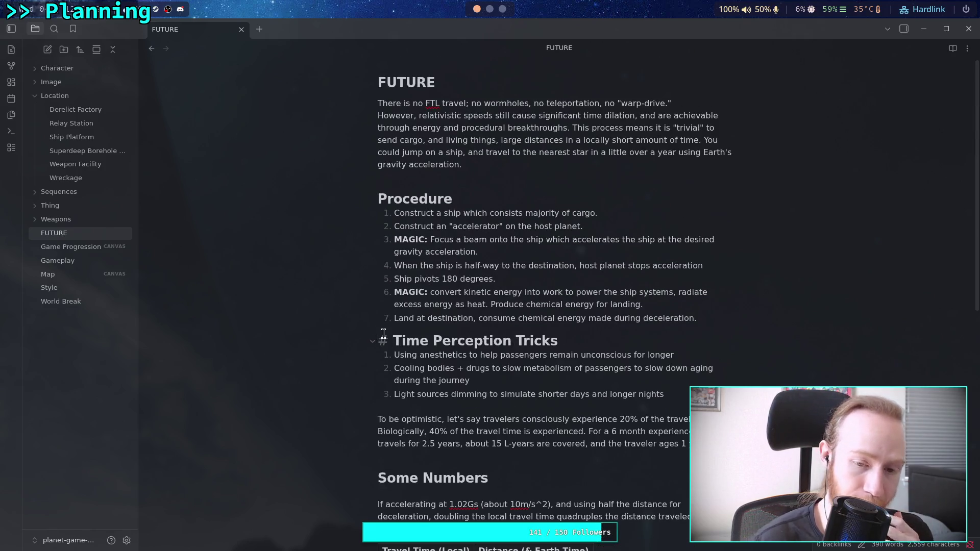
{"action": "key", "text": "Return"}
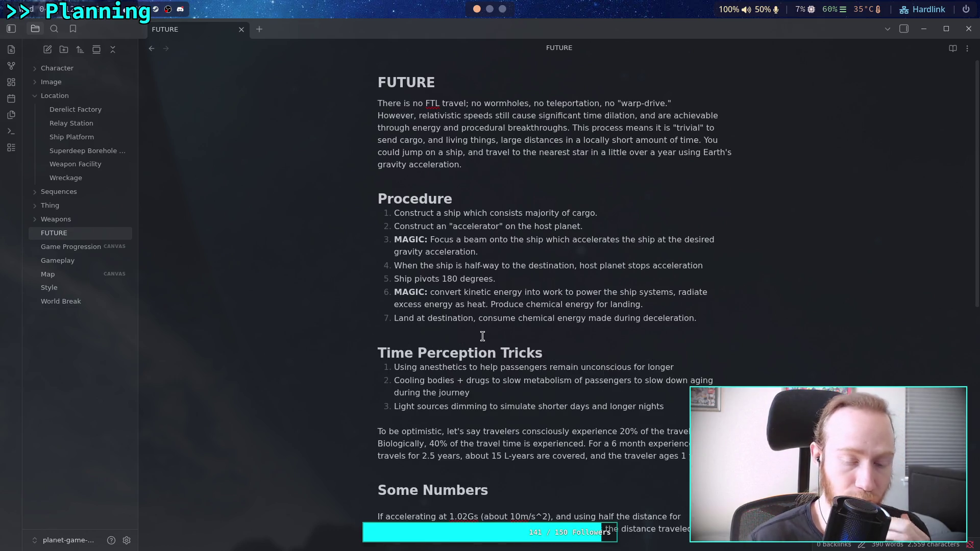
Step: Start a paragraph on the few 'holes' in the procedure, the first being recovering energy as work
{"action": "key", "text": "Return"}
{"action": "type", "text": "Th"}
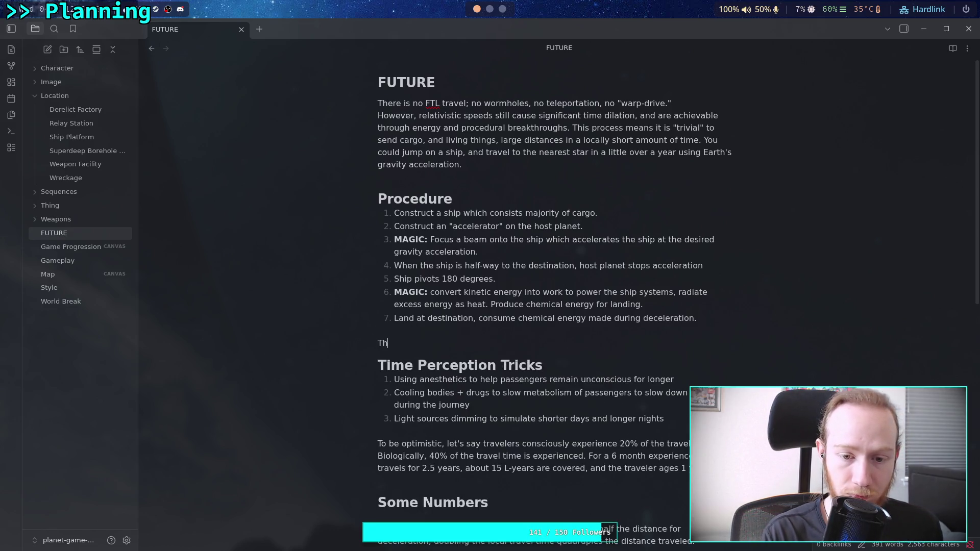
{"action": "key", "text": "Return"}
{"action": "type", "text": "re a"}
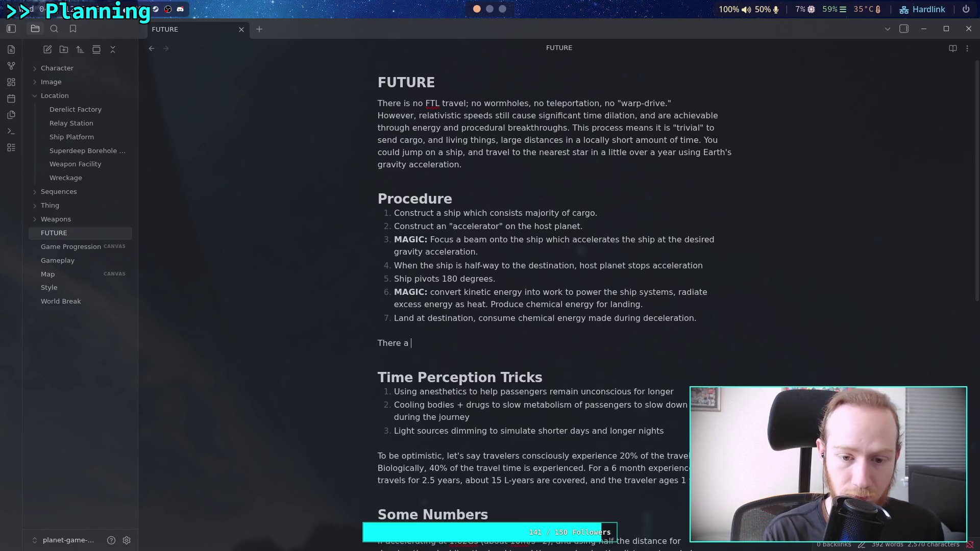
{"action": "key", "text": "BackSpace"}
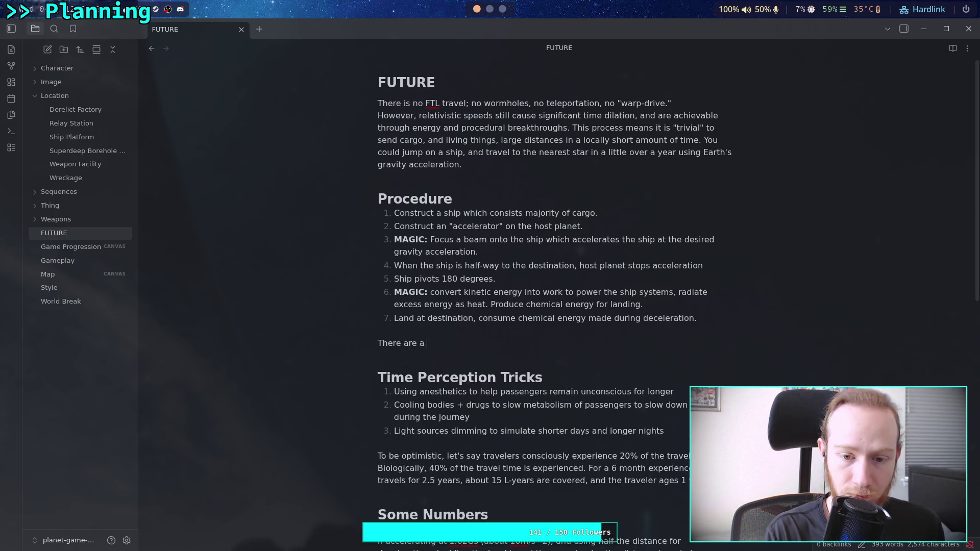
{"action": "type", "text": "few"}
{"action": "type", "text": " \"holes\" in"}
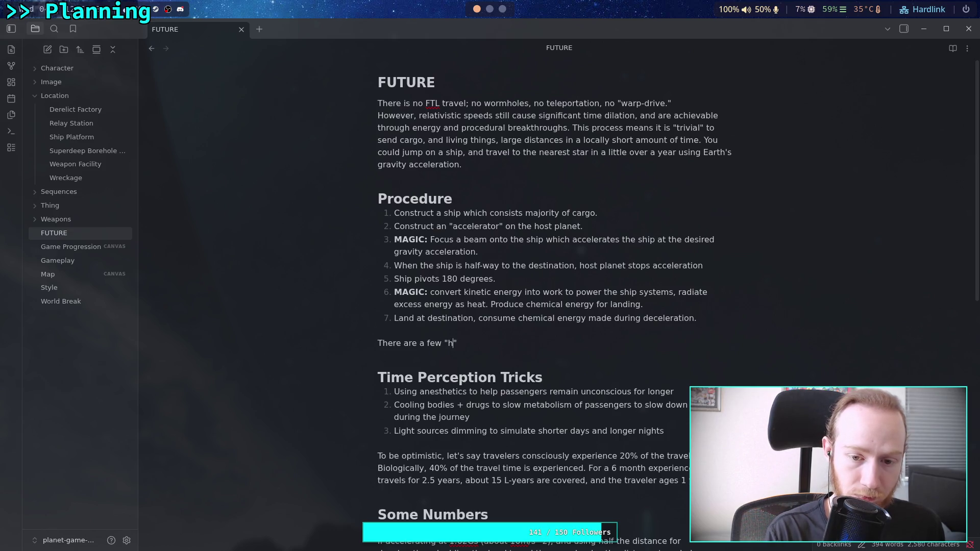
{"action": "type", "text": " th"}
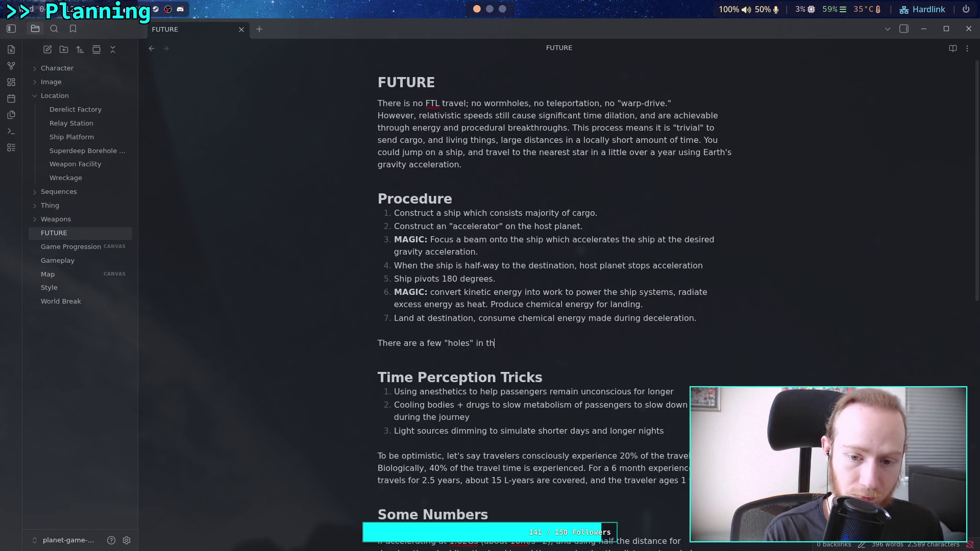
{"action": "type", "text": "e procedure"}
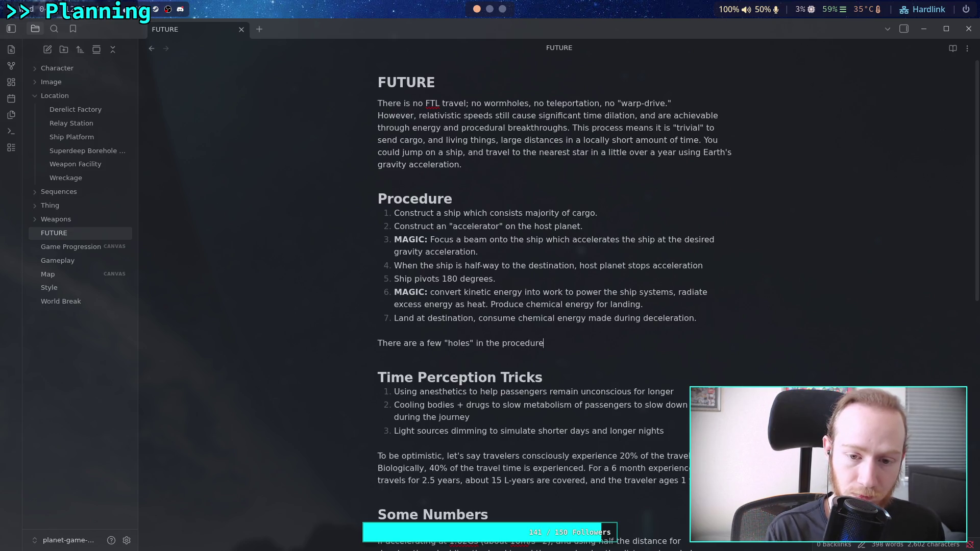
{"action": "type", "text": ". The biggest one i"}
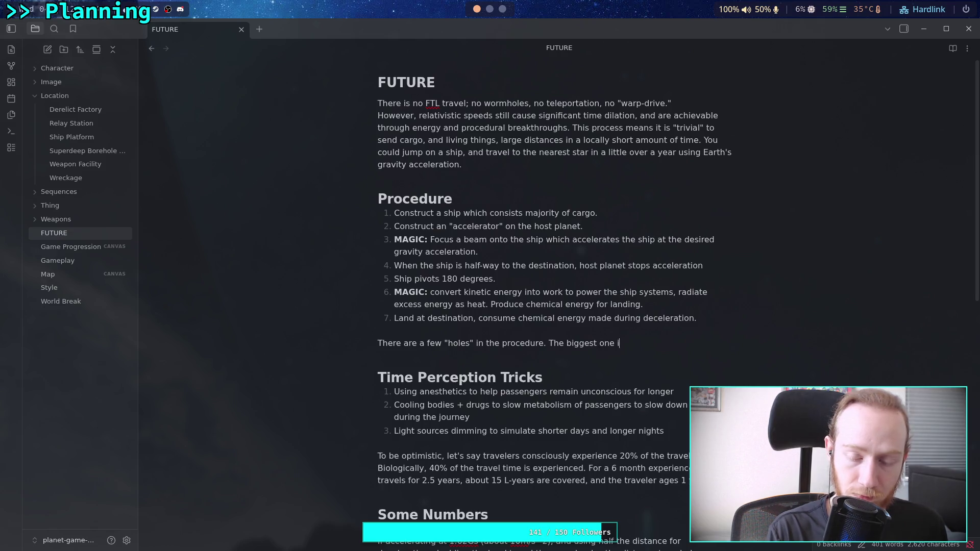
{"action": "type", "text": "s probably "}
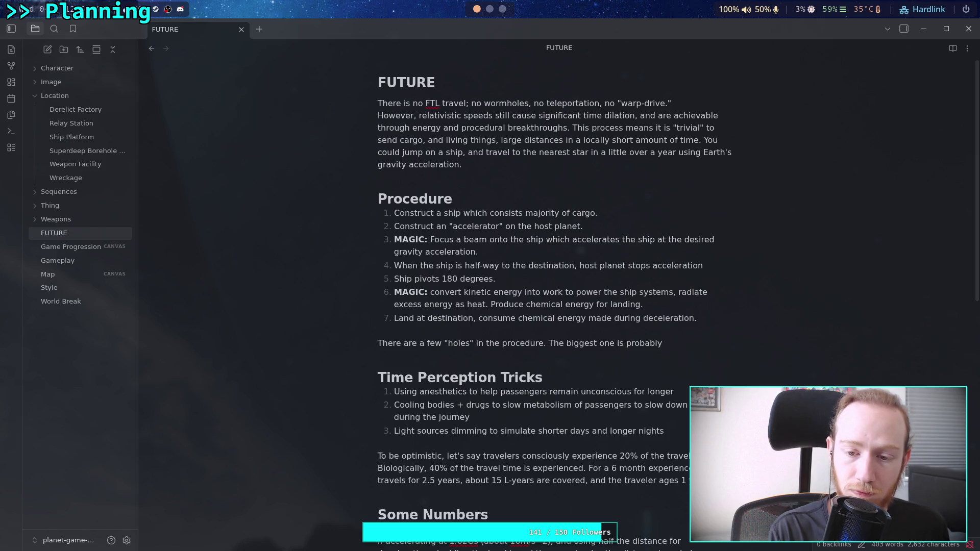
{"action": "type", "text": "how the ship manages to self"}
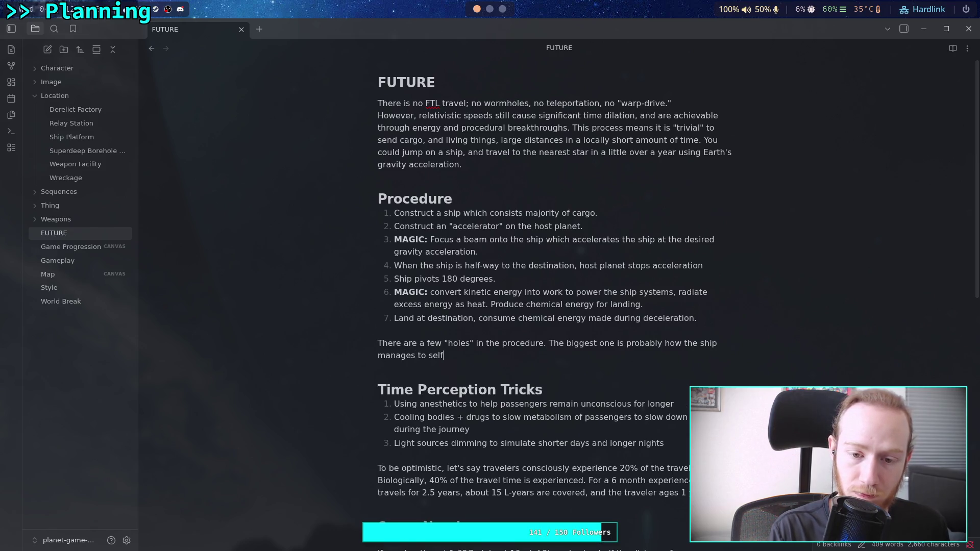
{"action": "type", "text": "-d"}
{"action": "type", "text": "ecela"}
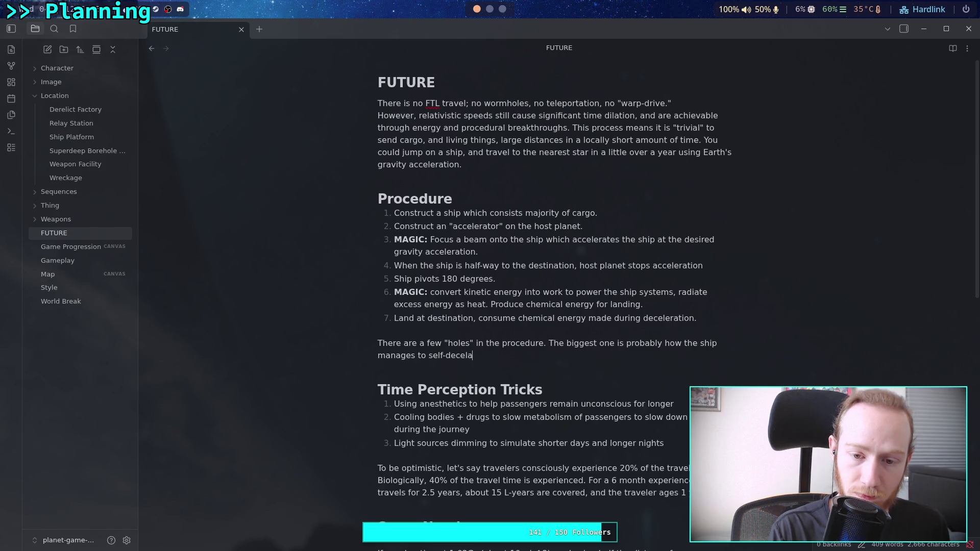
{"action": "key", "text": "BackSpace"}
{"action": "type", "text": "erate "}
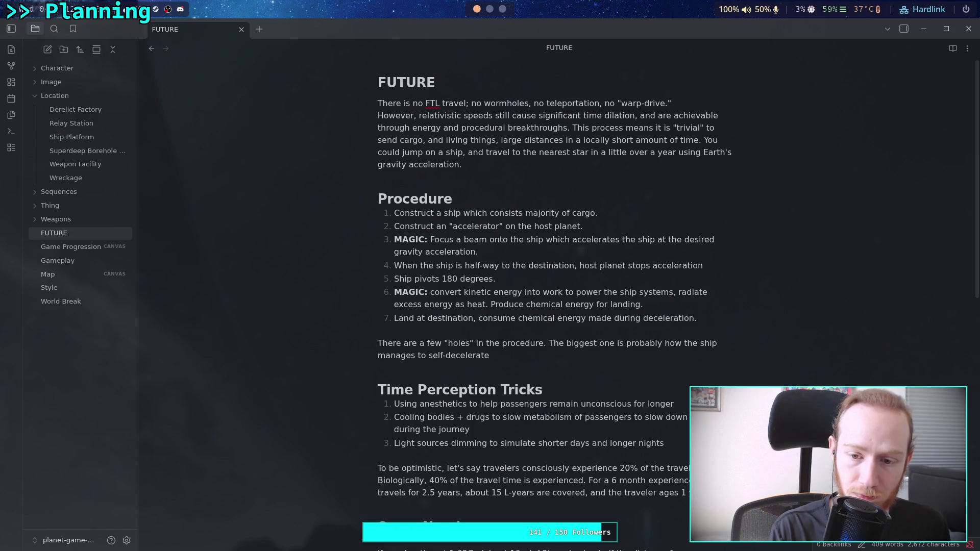
{"action": "type", "text": "wh"}
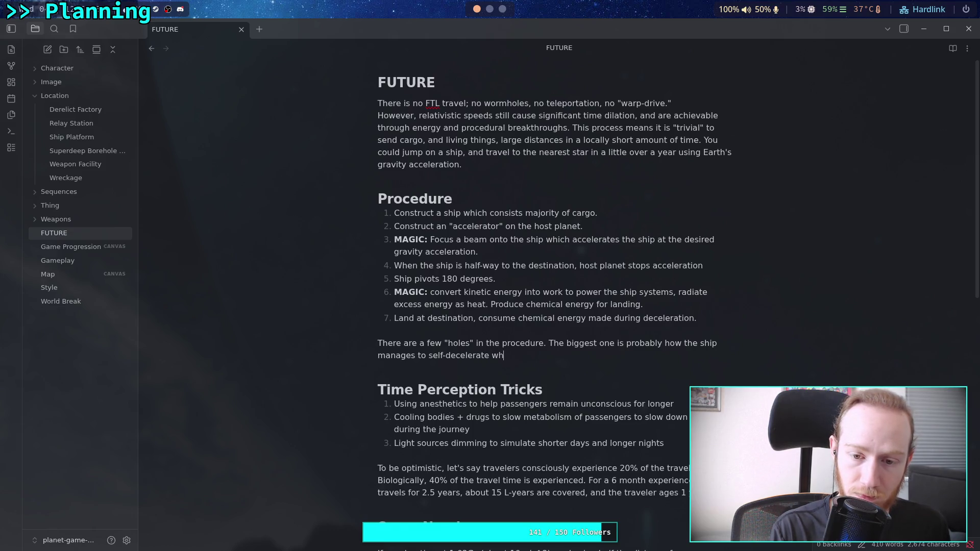
{"action": "type", "text": "ileecoverig"}
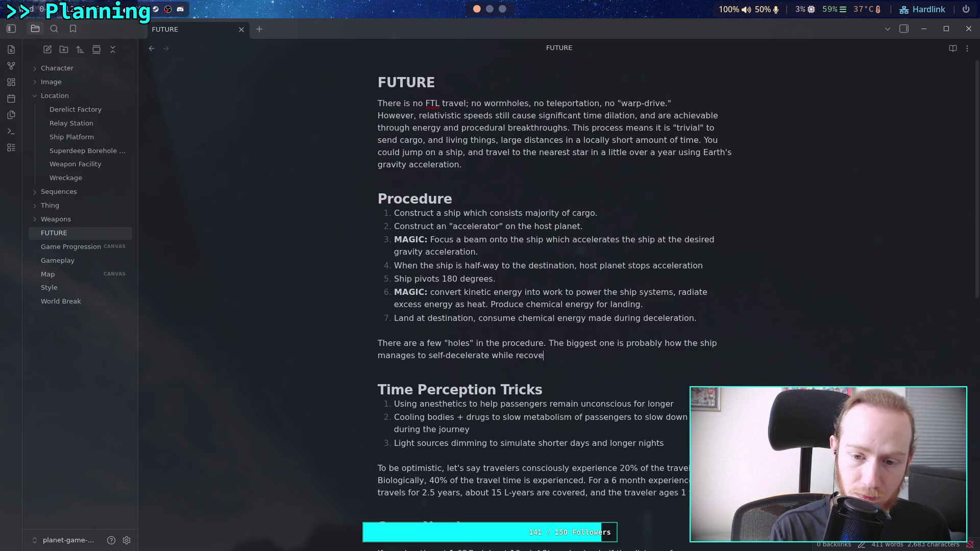
{"action": "key", "text": "BackSpace"}
{"action": "key", "text": "BackSpace"}
{"action": "key", "text": "BackSpace"}
{"action": "type", "text": "ing "}
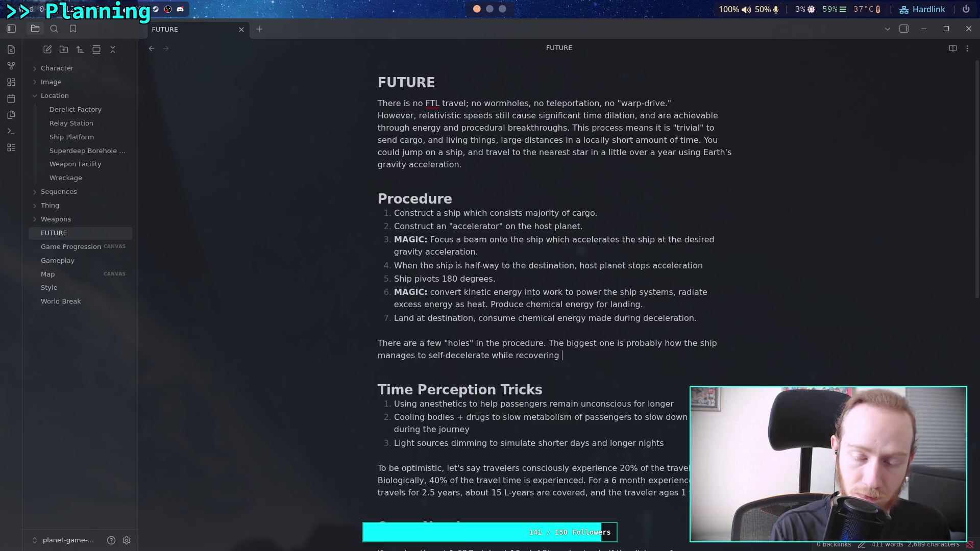
{"action": "type", "text": "some of the eneg"}
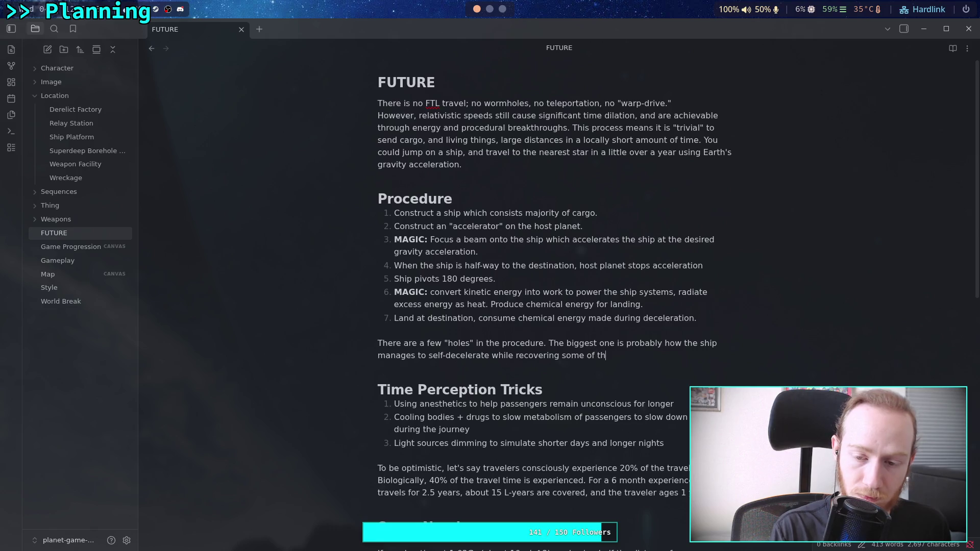
{"action": "key", "text": "BackSpace"}
{"action": "type", "text": "rgy as work. "}
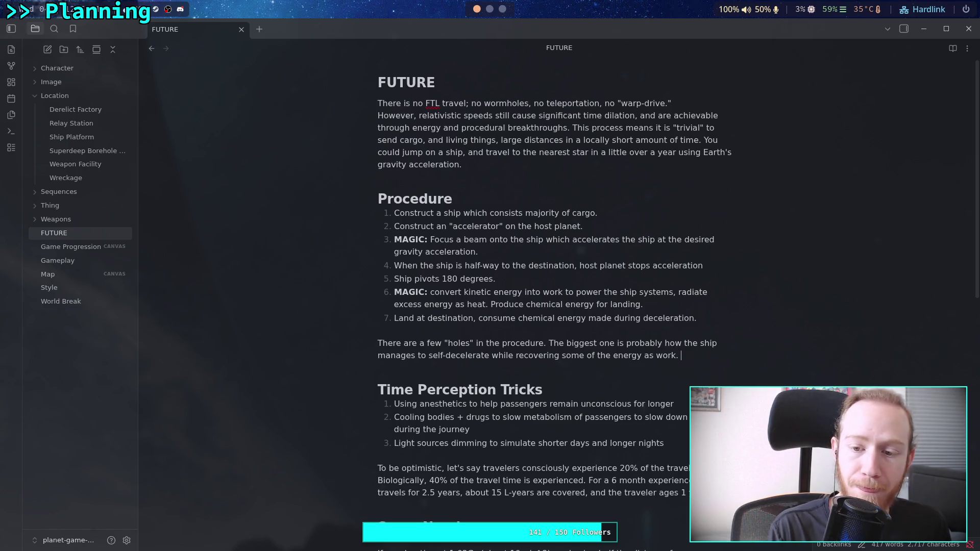
{"action": "type", "text": "The seg"}
{"action": "type", "text": "ond"}
Step: Describe the second hole, continuously accelerating the ship, and note that more energy must be sent as it moves away
{"action": "key", "text": "BackSpace"}
{"action": "key", "text": "BackSpace"}
{"action": "key", "text": "BackSpace"}
{"action": "type", "text": "cond "}
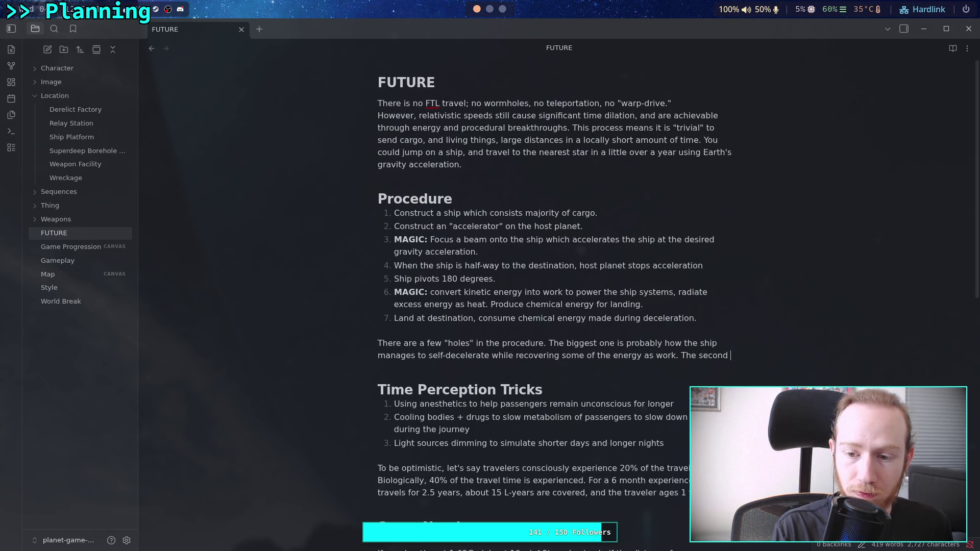
{"action": "type", "text": "is how to "}
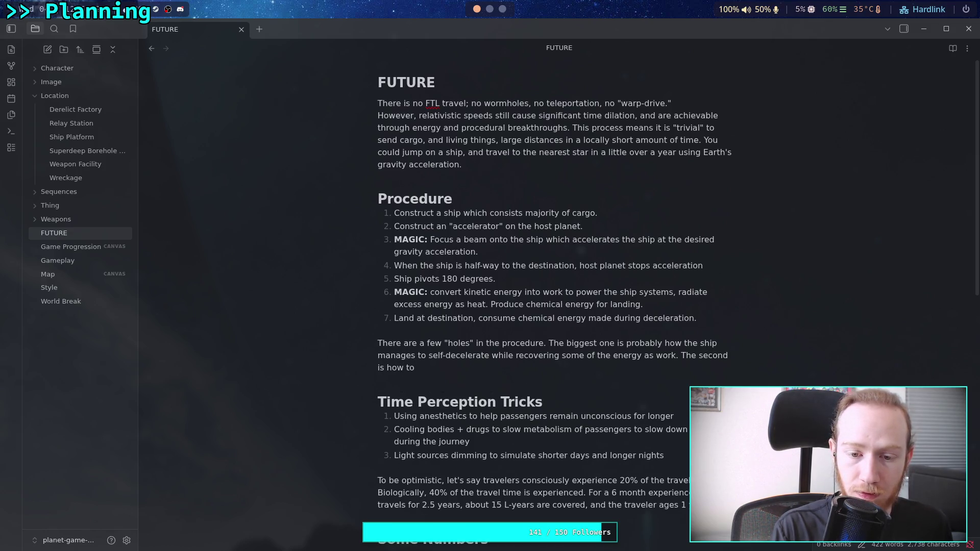
{"action": "type", "text": "con"}
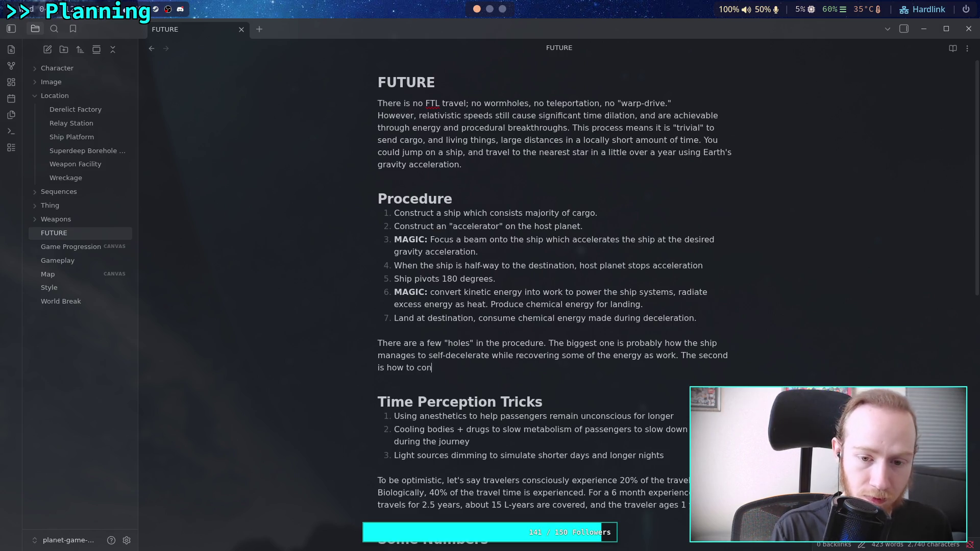
{"action": "type", "text": "tuuously "}
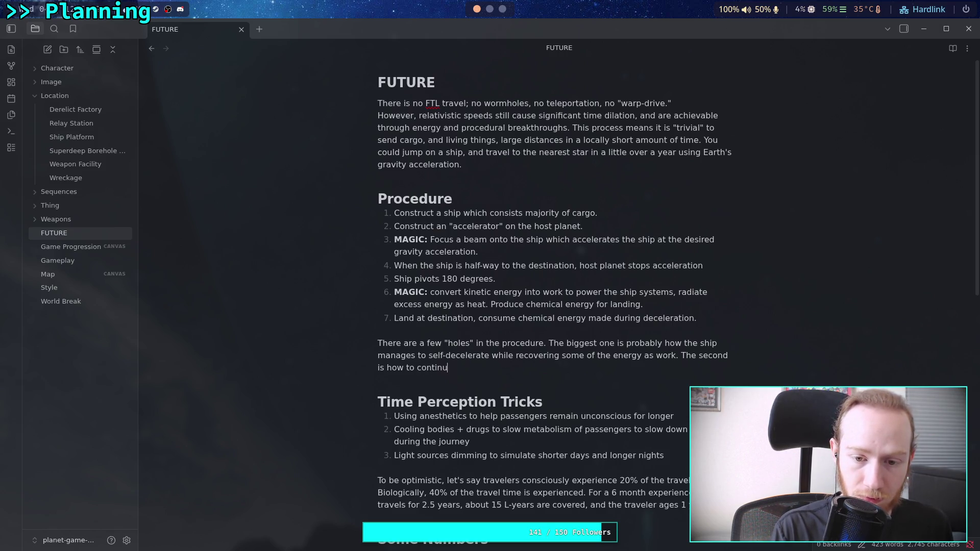
{"action": "type", "text": "acelerate"}
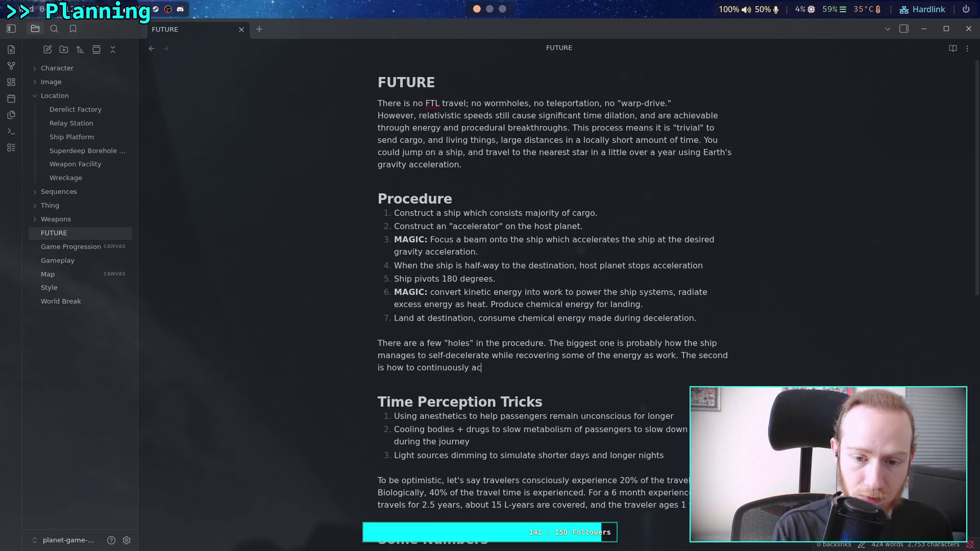
{"action": "key", "text": "BackSpace"}
{"action": "key", "text": "BackSpace"}
{"action": "key", "text": "BackSpace"}
{"action": "type", "text": "celerate "}
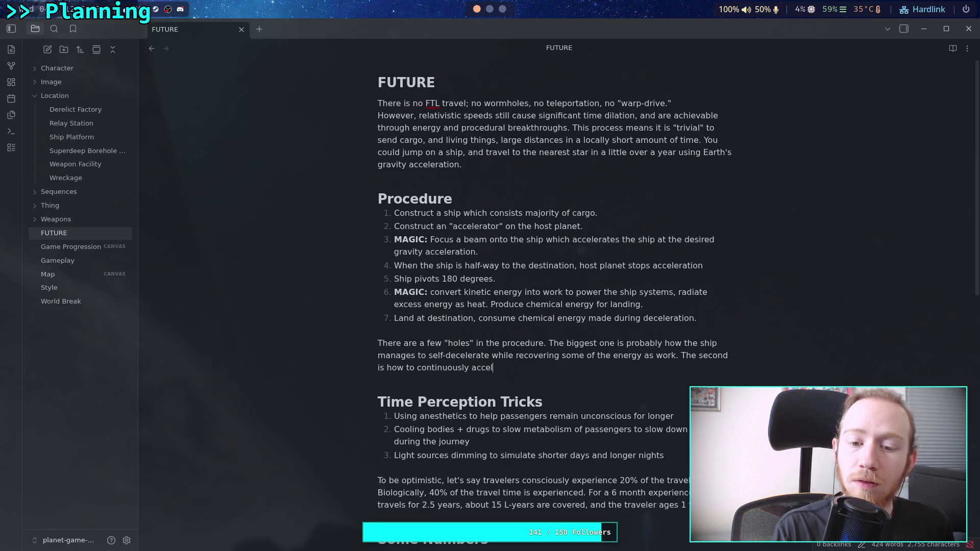
{"action": "type", "text": "the ship "}
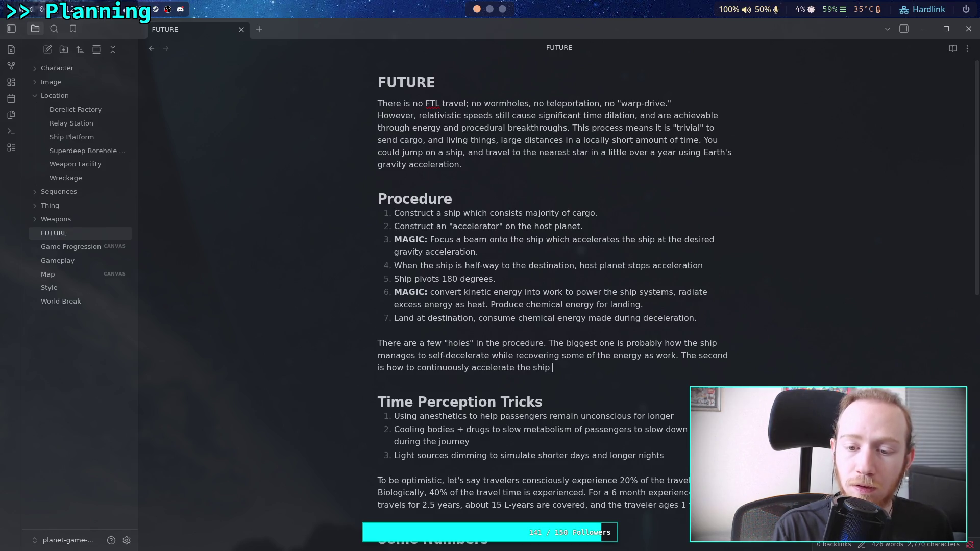
{"action": "type", "text": "from a planet"}
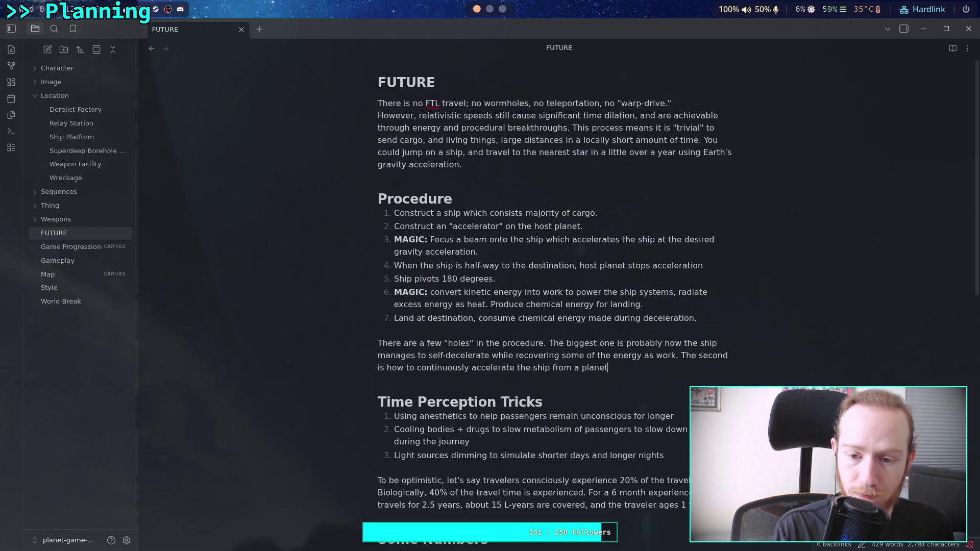
{"action": "type", "text": " for years"}
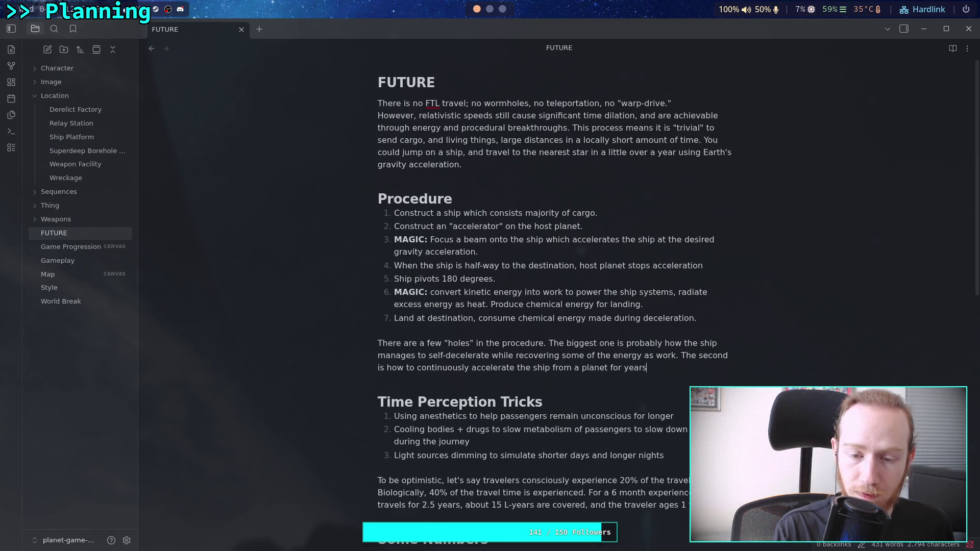
{"action": "type", "text": ", at lea"}
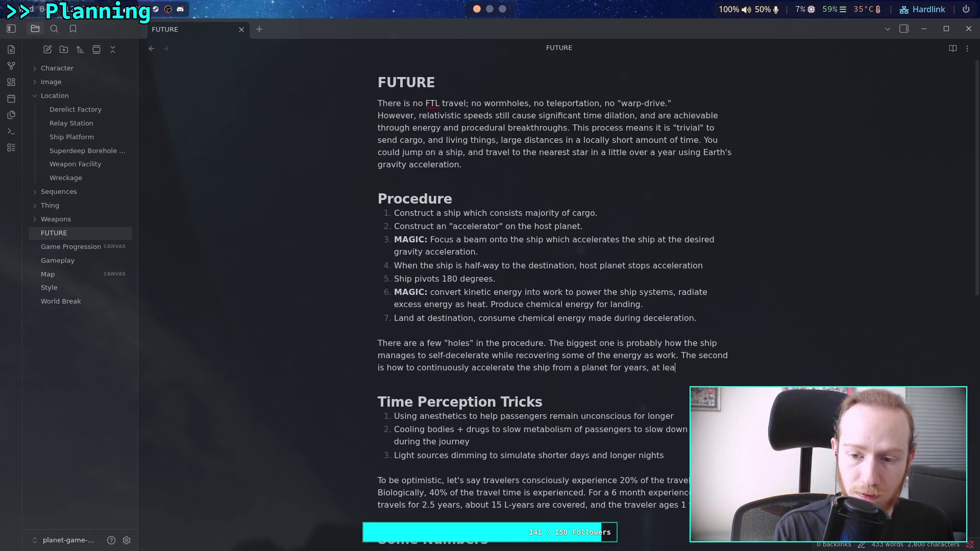
{"action": "type", "text": "st half the distance"}
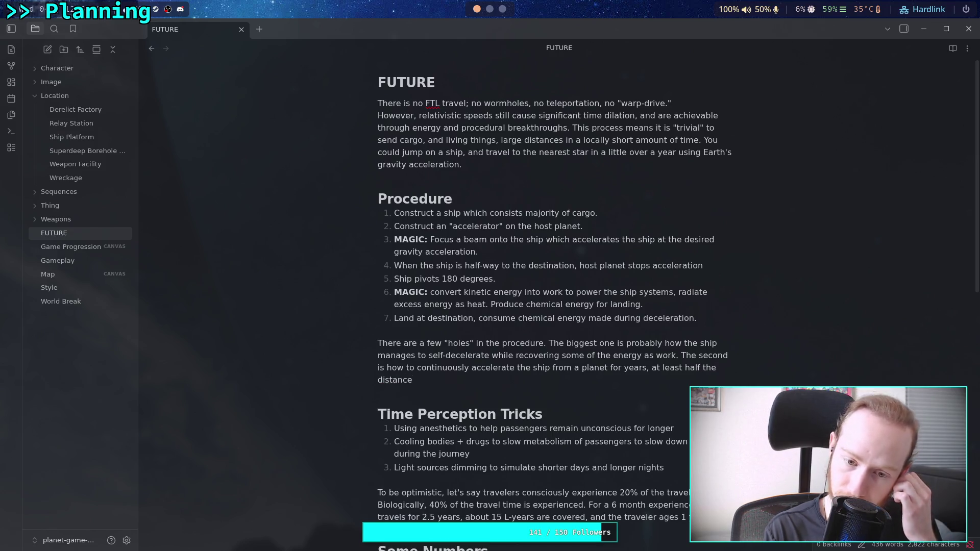
{"action": "type", "text": " to the tar"}
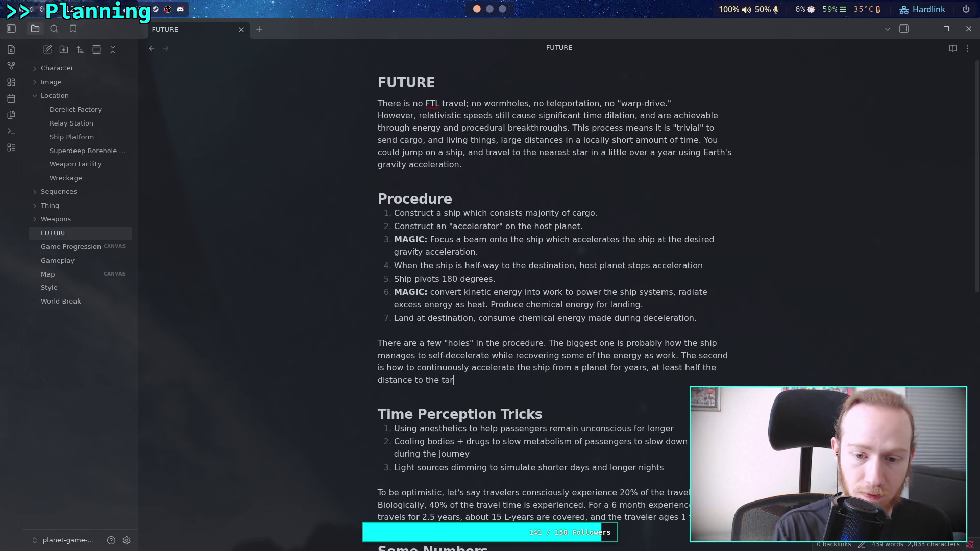
{"action": "type", "text": "get"}
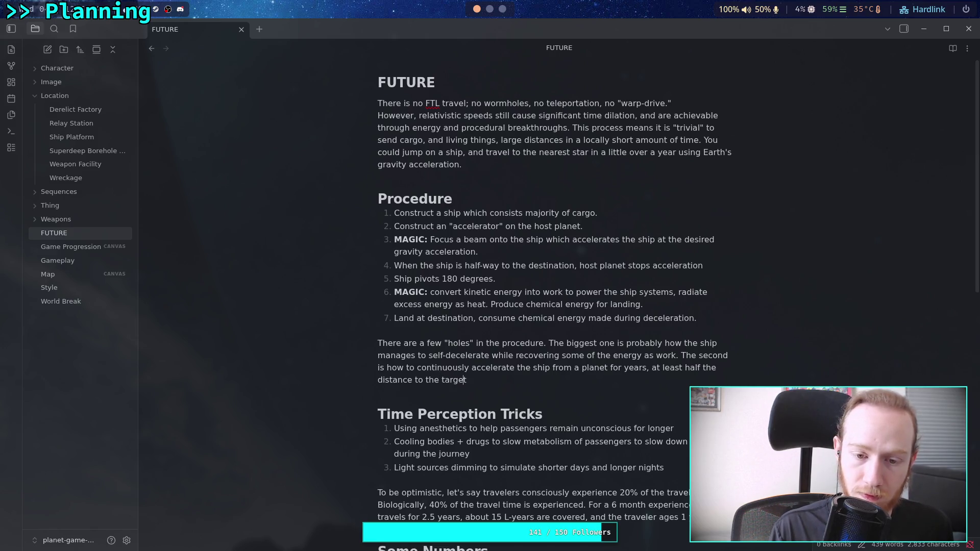
{"action": "type", "text": "and a"}
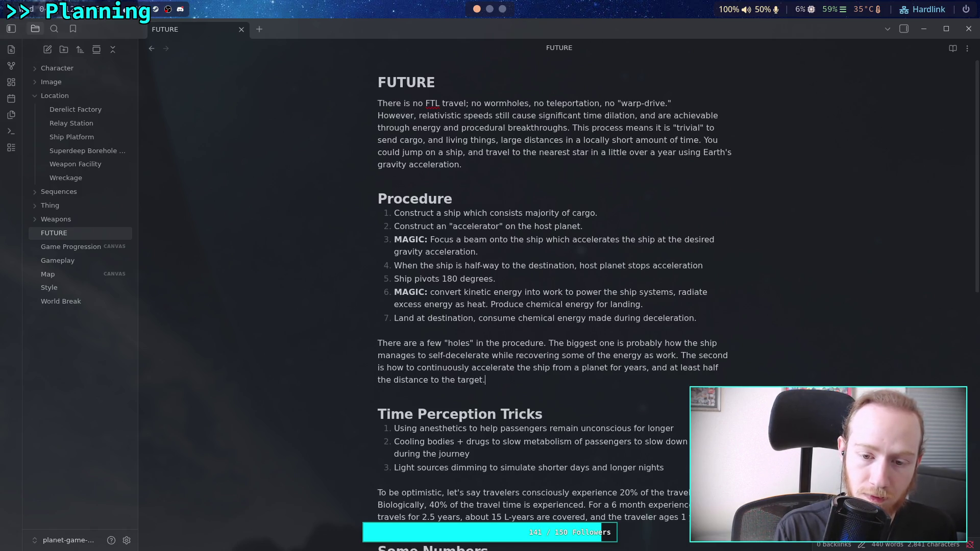
{"action": "left_click", "coordinate": [483, 380]}
{"action": "type", "text": "."}
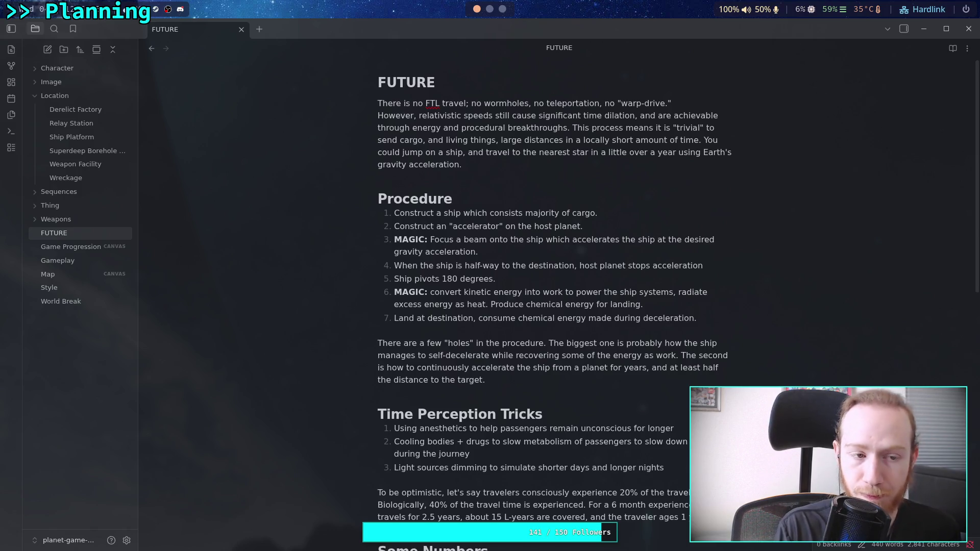
{"action": "type", "text": " Long trips "}
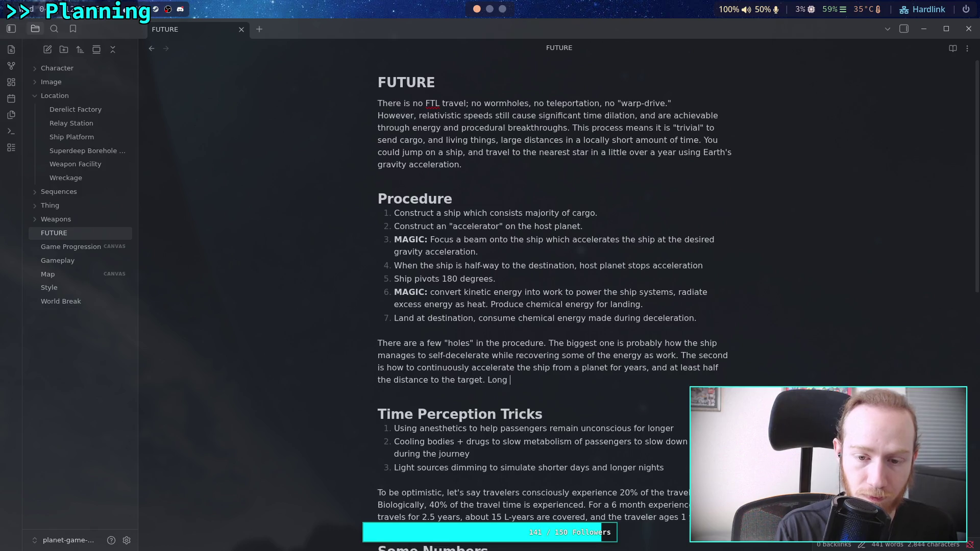
{"action": "type", "text": "might be impossible"}
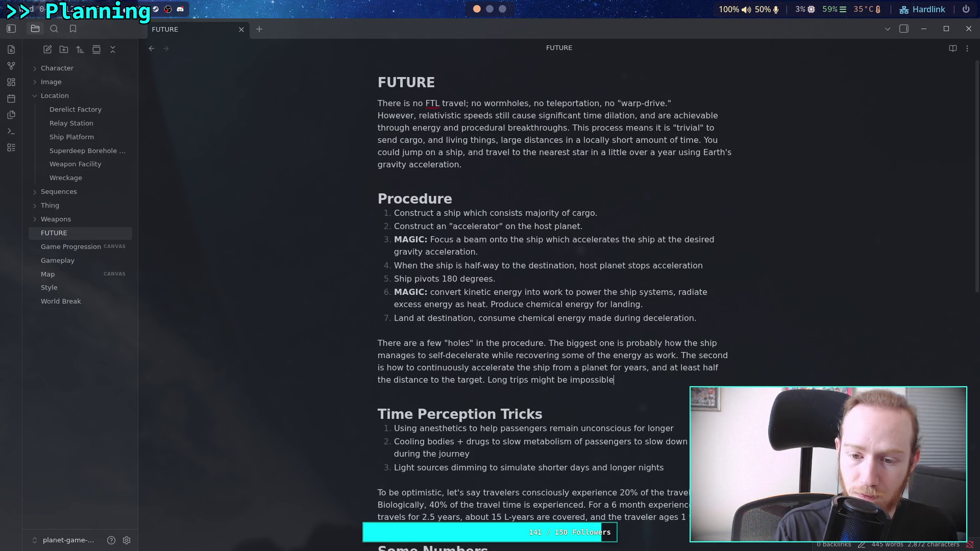
{"action": "type", "text": "and more energy needs to be sent d"}
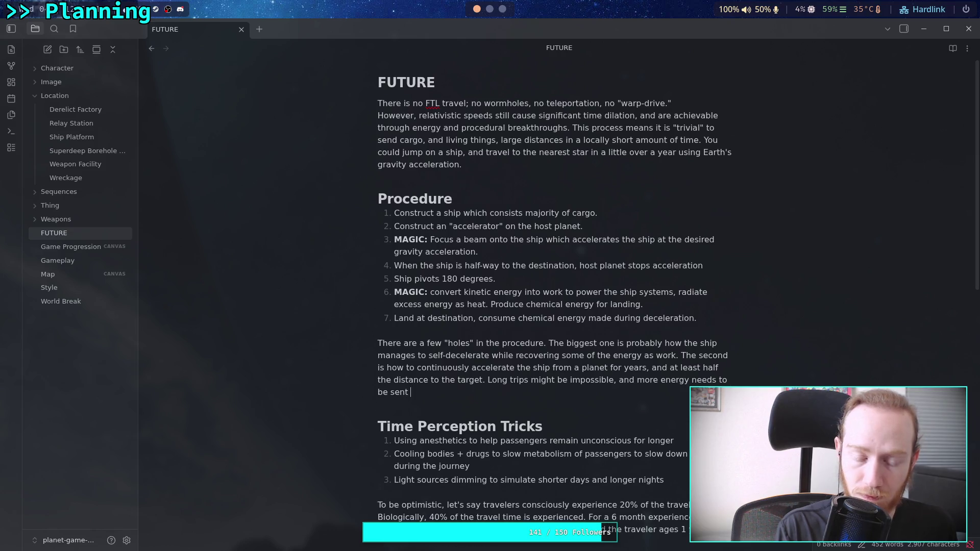
{"action": "type", "text": "ue t"}
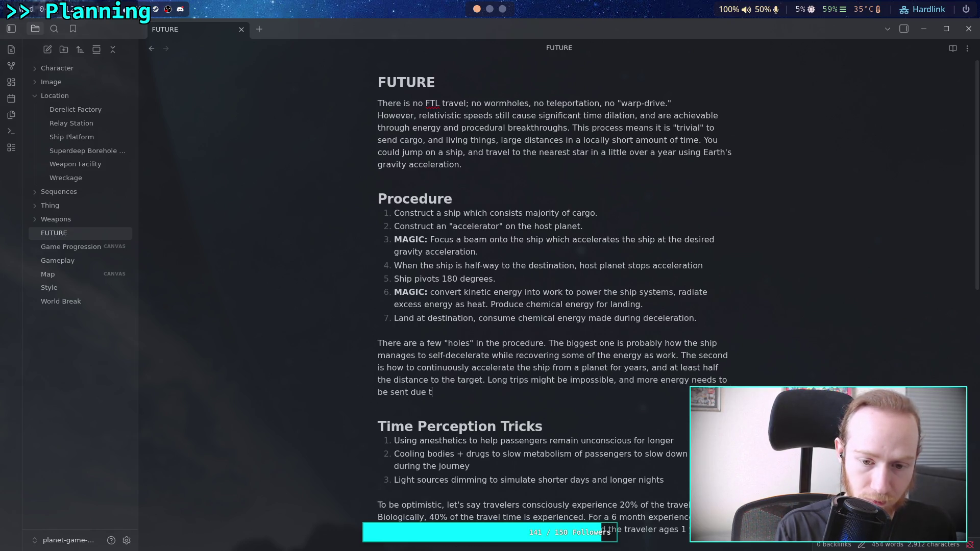
{"action": "type", "text": "o the ship moving away, c"}
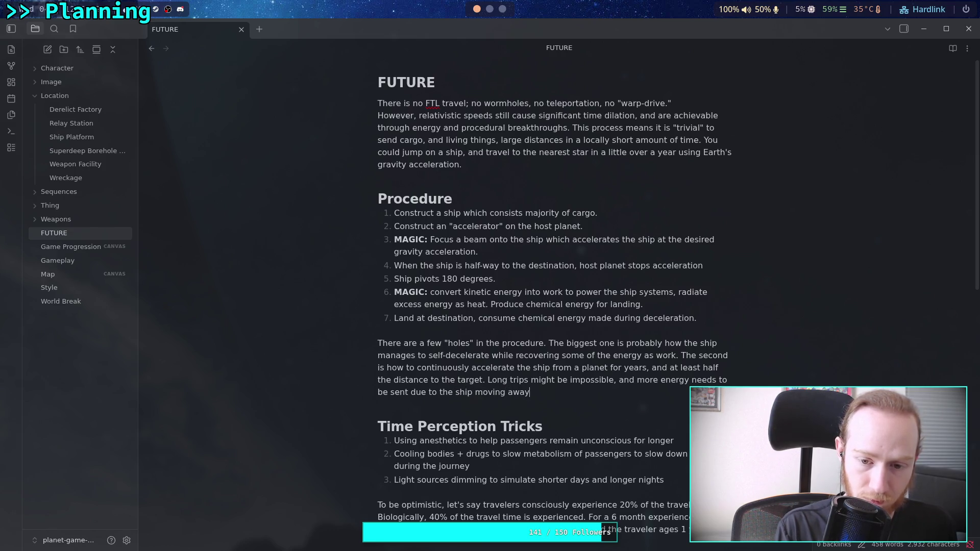
{"action": "type", "text": "reatin"}
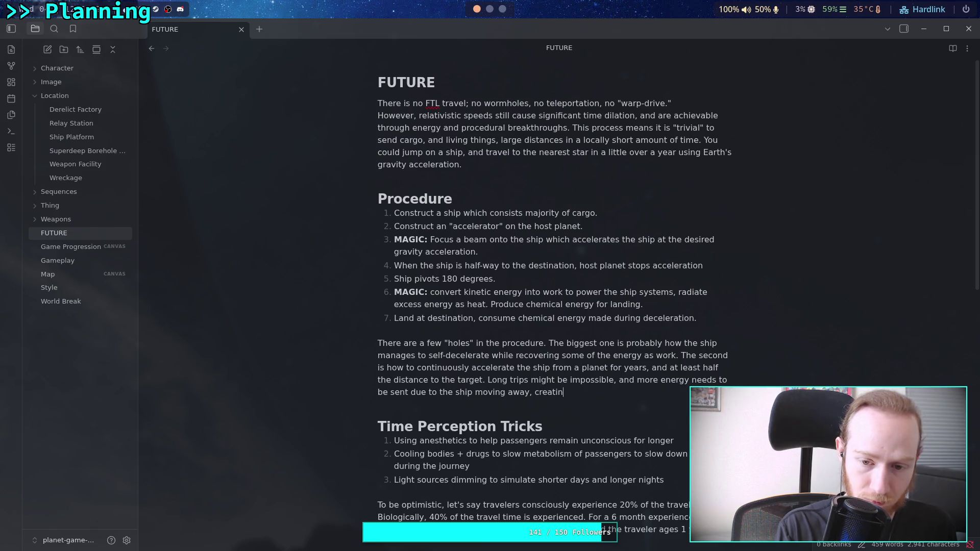
{"action": "type", "text": "g a sort of"}
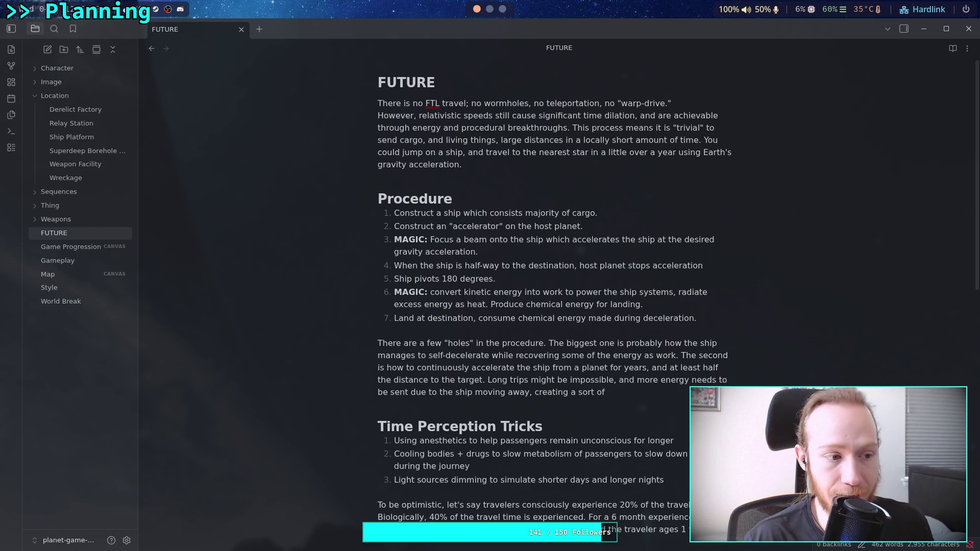
{"action": "scroll", "coordinate": [565, 308], "scroll_direction": "down", "scroll_amount": 5}
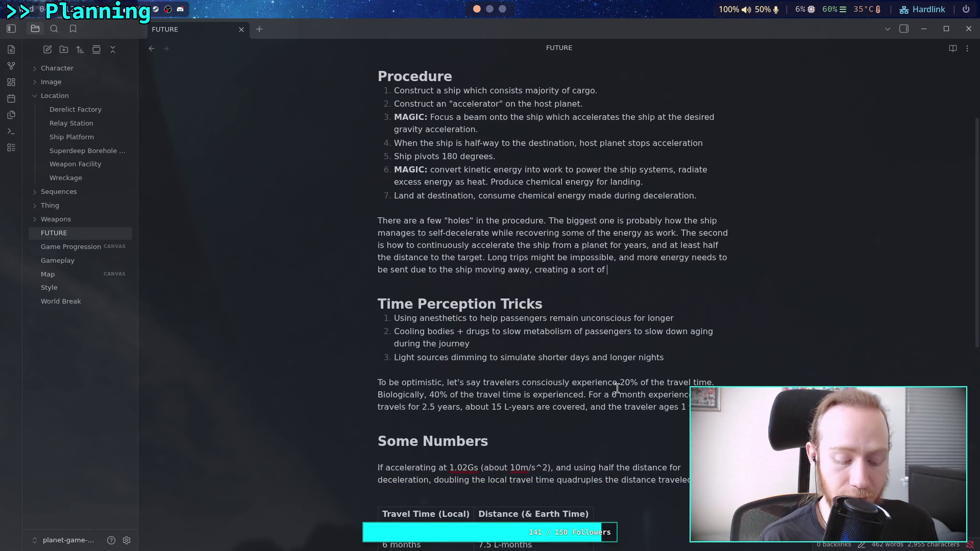
Step: Extend the holes paragraph with 'Doppler-effect', using the spellcheck suggestion to capitalise Doppler
{"action": "type", "text": "doppler e"}
{"action": "key", "text": "BackSpace"}
{"action": "key", "text": "BackSpace"}
{"action": "key", "text": "BackSpace"}
{"action": "key", "text": "BackSpace"}
{"action": "type", "text": "ley"}
{"action": "key", "text": "BackSpace"}
{"action": "key", "text": "BackSpace"}
{"action": "type", "text": "pe"}
{"action": "key", "text": "BackSpace"}
{"action": "type", "text": "ler"}
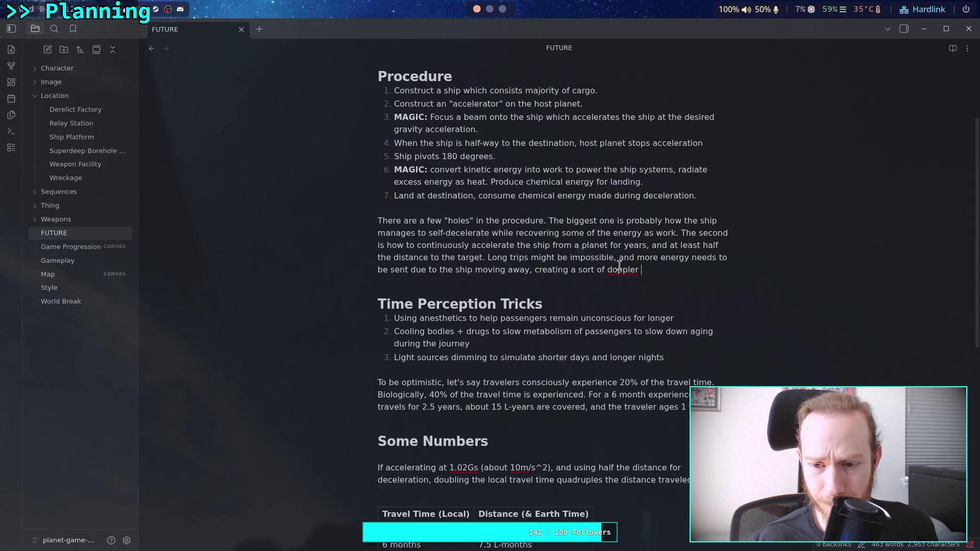
{"action": "right_click", "coordinate": [615, 268]}
{"action": "left_click", "coordinate": [606, 279]}
{"action": "right_click", "coordinate": [623, 269]}
{"action": "left_click", "coordinate": [658, 283]}
{"action": "type", "text": "-effect."}
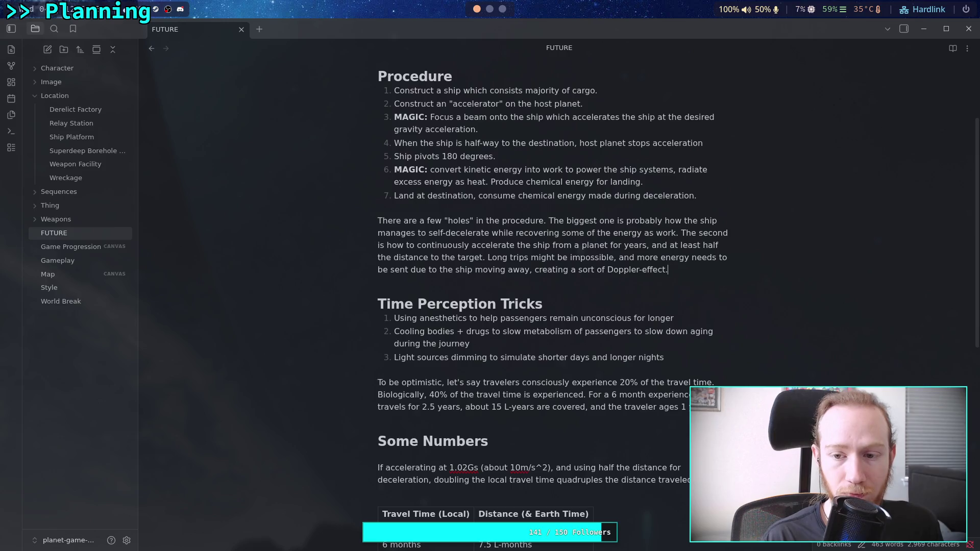
{"action": "key", "text": "BackSpace"}
Step: Append 'the receiving end.' to the Doppler sentence, correcting the misspelled 'recieving'
{"action": "type", "text": " at the recieving"}
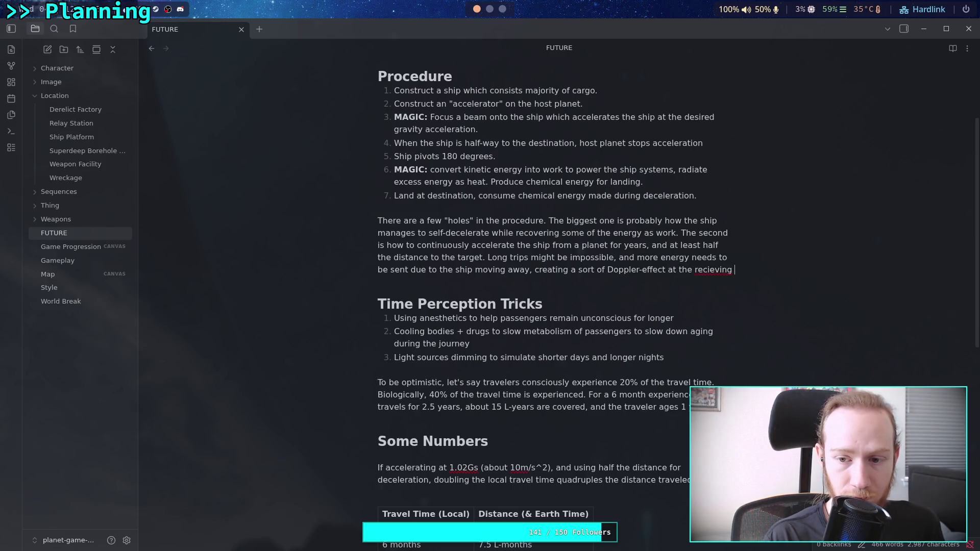
{"action": "key", "text": "BackSpace"}
{"action": "key", "text": "BackSpace"}
{"action": "key", "text": "BackSpace"}
{"action": "type", "text": "eic"}
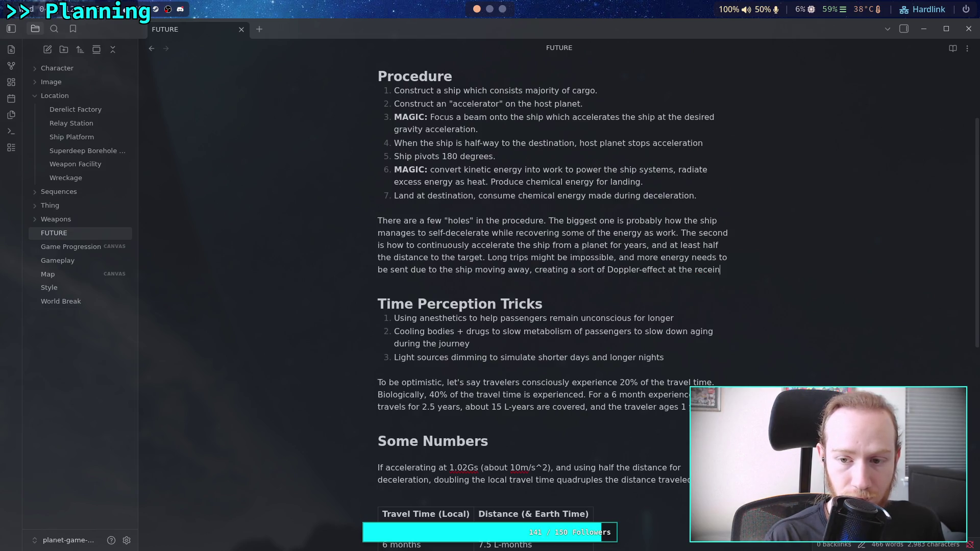
{"action": "type", "text": "ing "}
{"action": "type", "text": "end."}
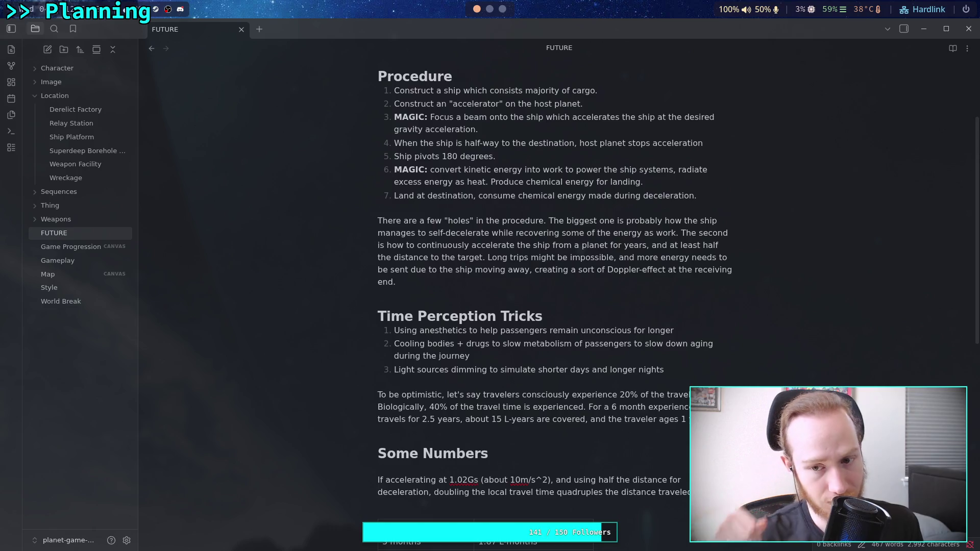
Step: Add the time-dilation sentence ending 'because less time is passing.' to the holes paragraph
{"action": "type", "text": "This m"}
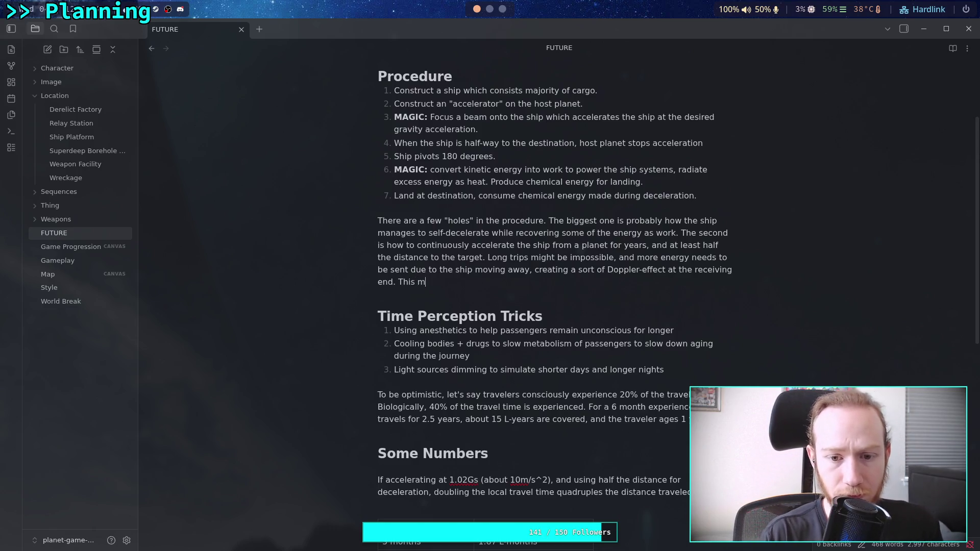
{"action": "type", "text": "aight be "}
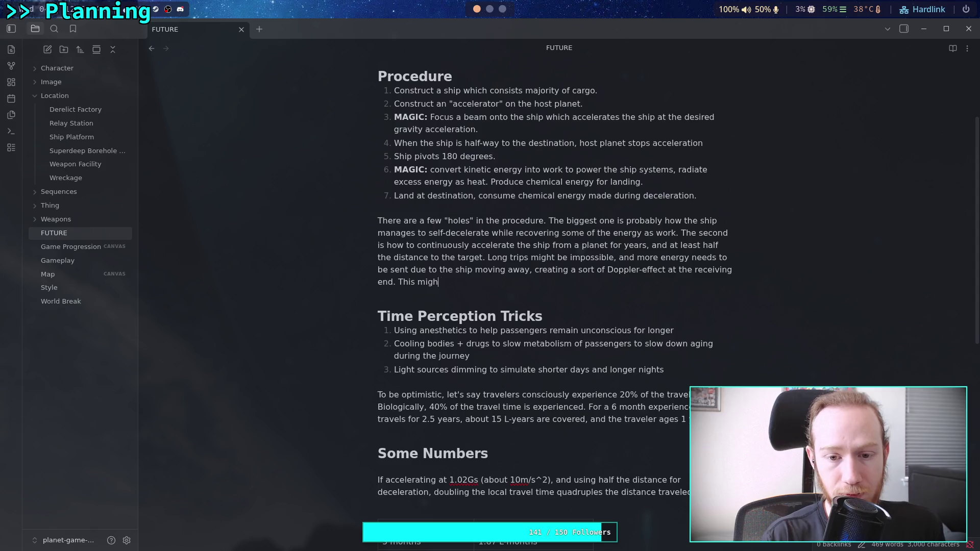
{"action": "type", "text": "negate"}
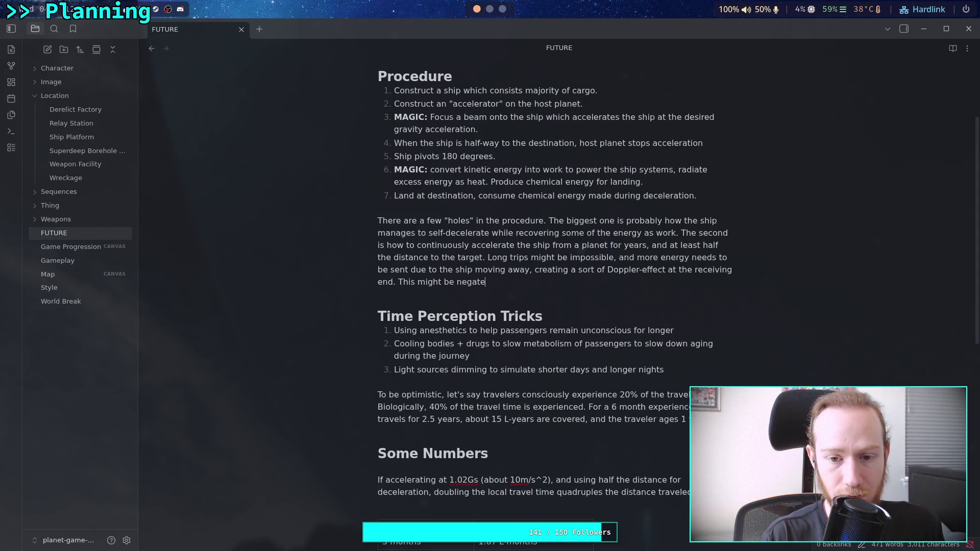
{"action": "type", "text": "d at "}
{"action": "type", "text": "a point by the "}
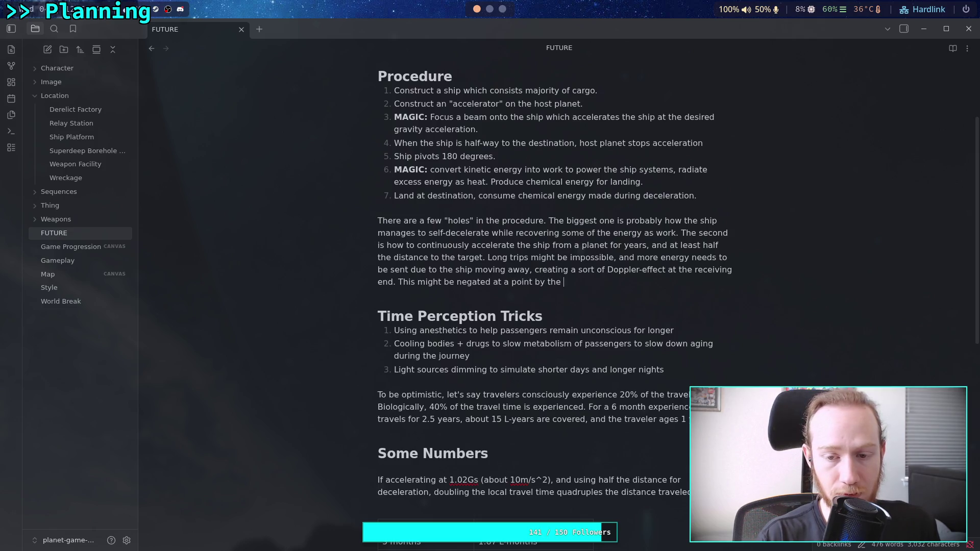
{"action": "type", "text": "local "}
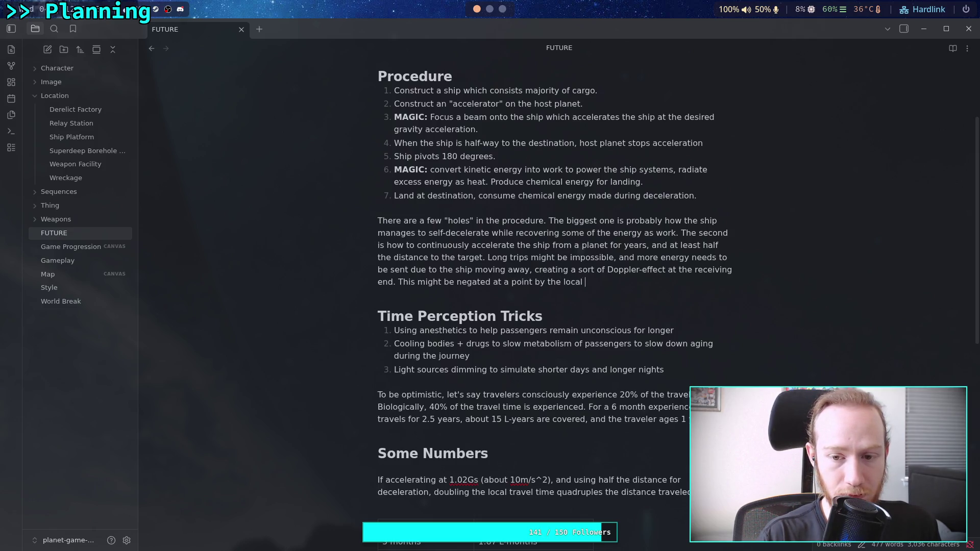
{"action": "type", "text": "time dilatio"}
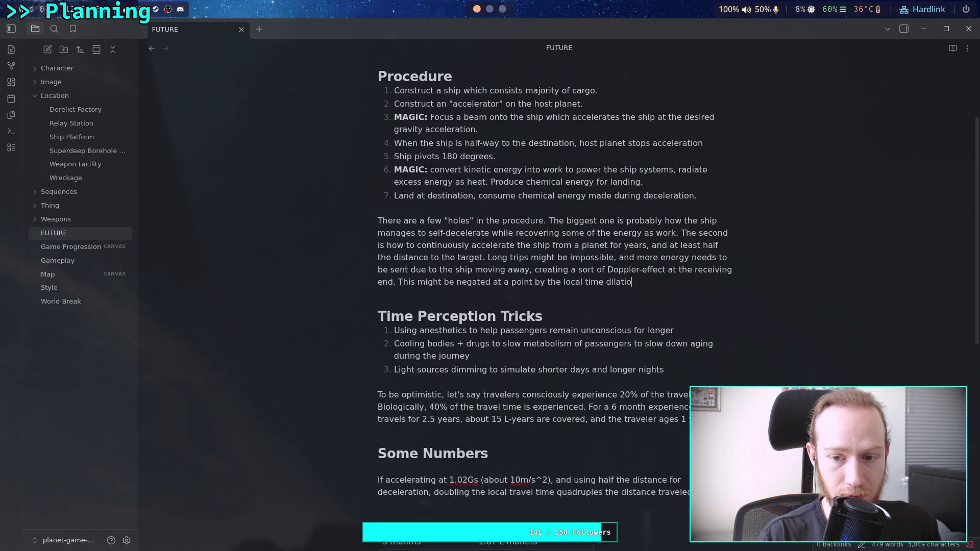
{"action": "type", "text": "n, where the"}
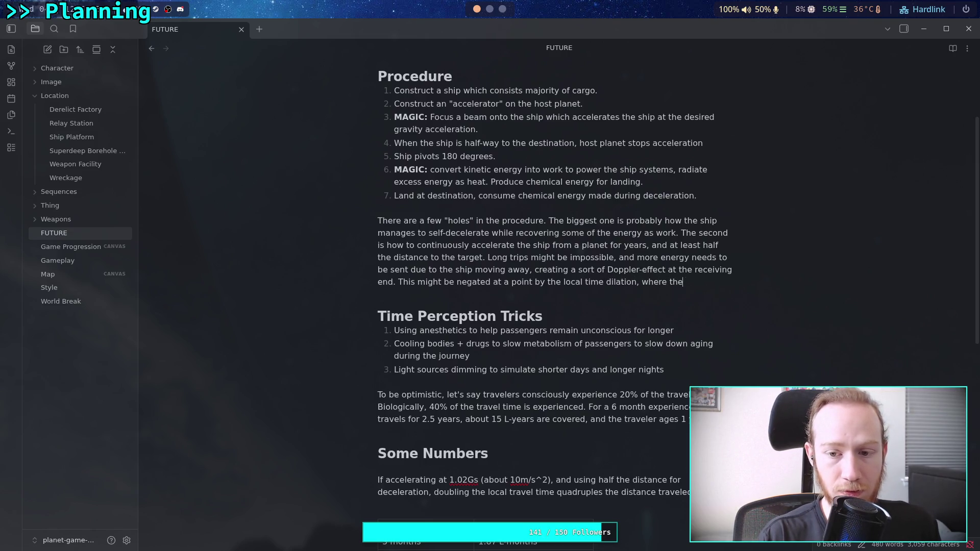
{"action": "type", "text": " oc"}
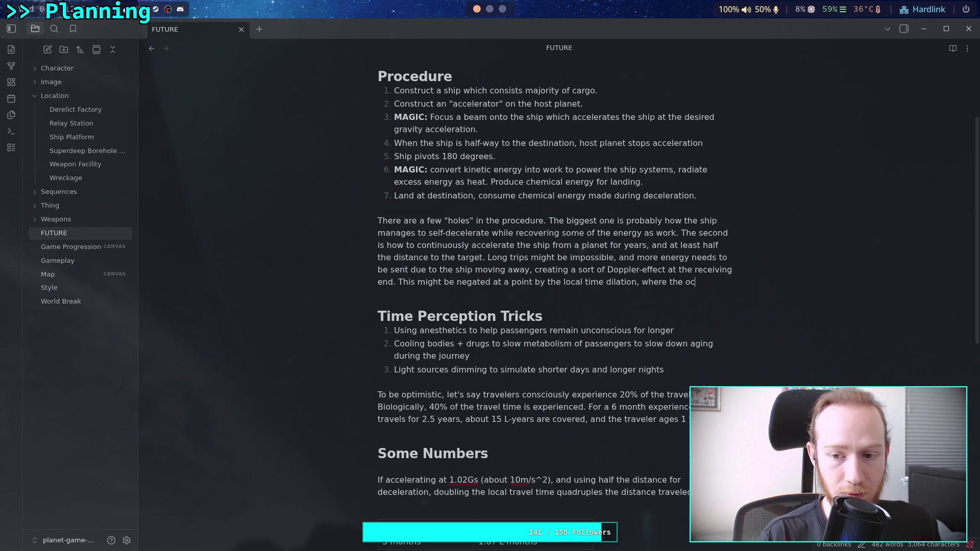
{"action": "type", "text": "cupants"}
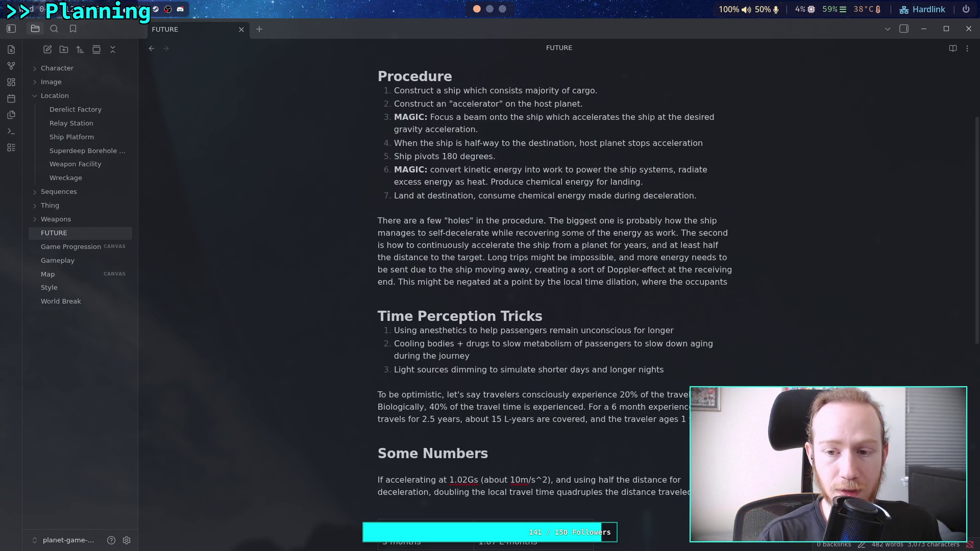
{"action": "type", "text": " actually"}
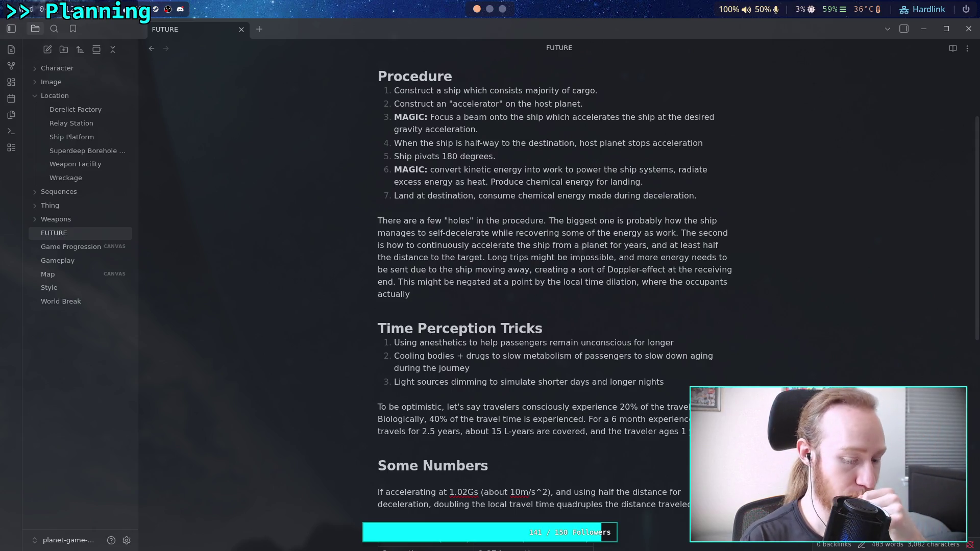
{"action": "type", "text": "need"}
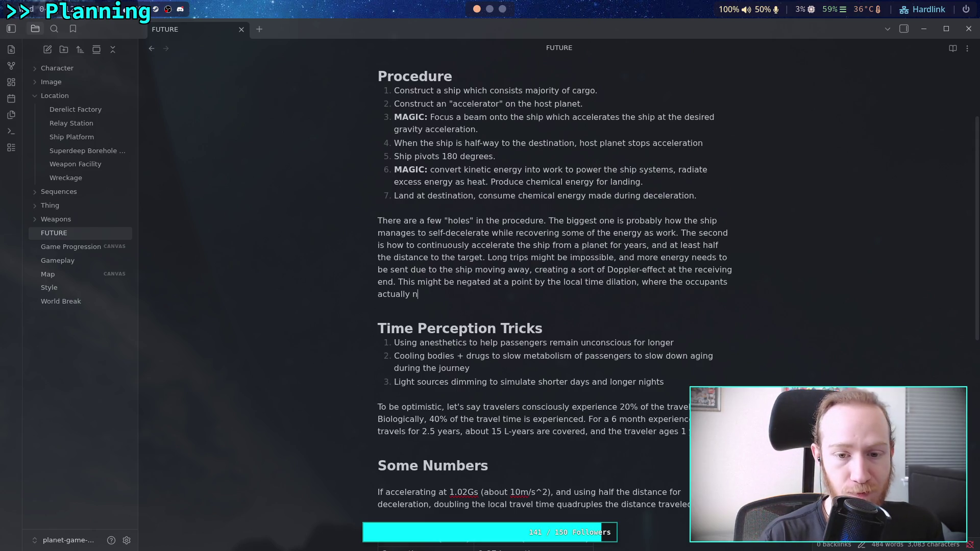
{"action": "type", "text": " le"}
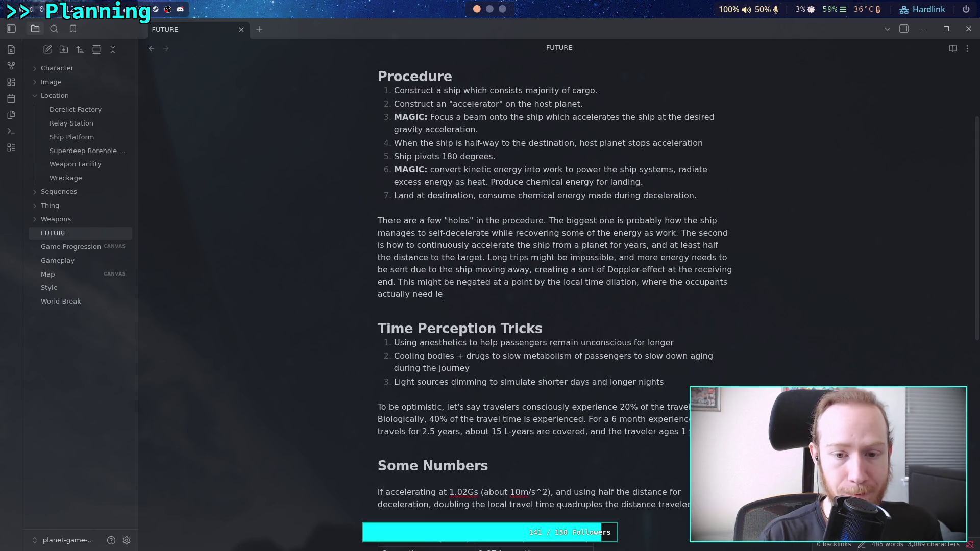
{"action": "type", "text": "ss energy "}
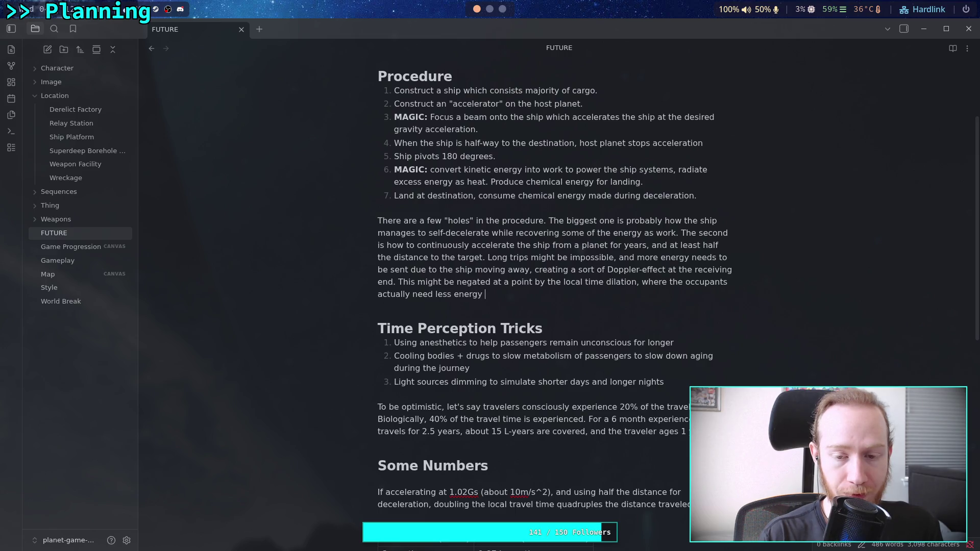
{"action": "type", "text": "for accelera"}
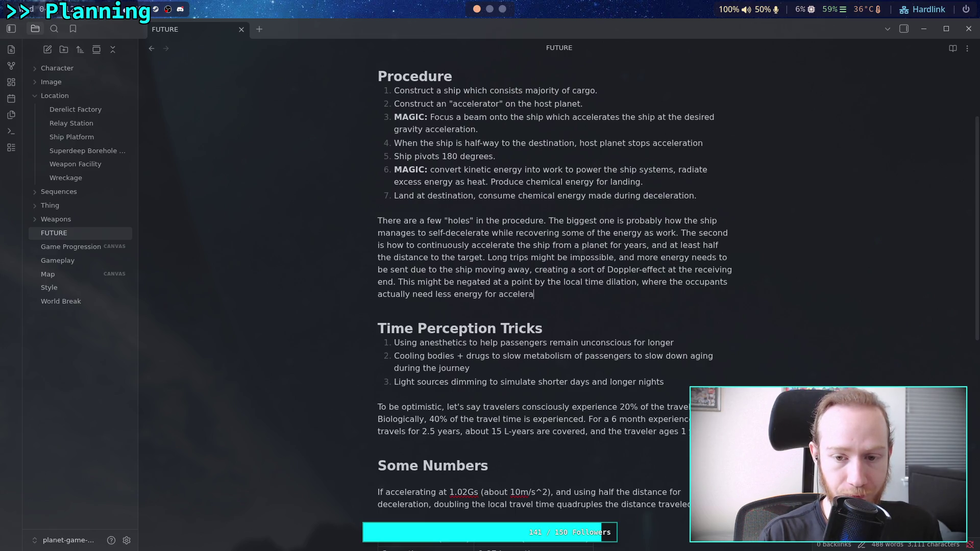
{"action": "type", "text": "tion because "}
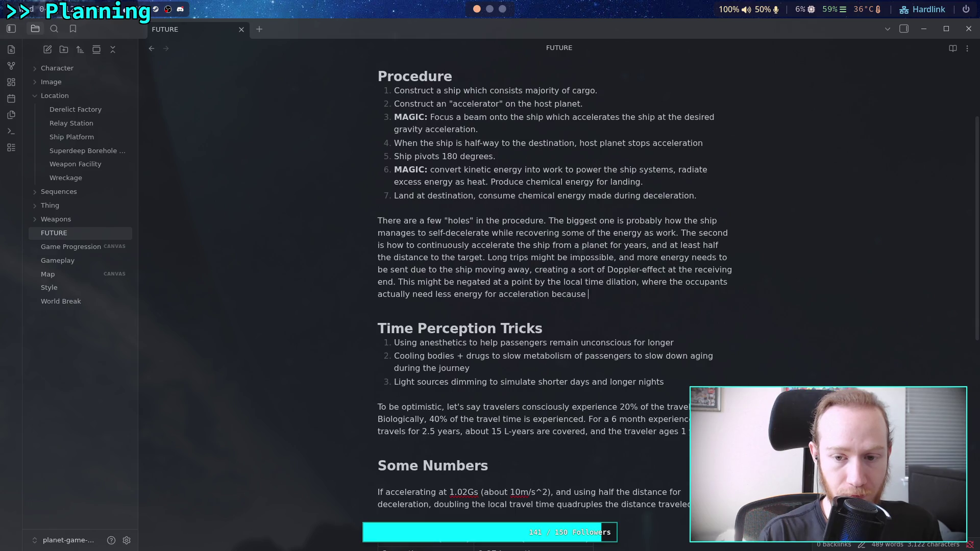
{"action": "type", "text": "less time is passing."}
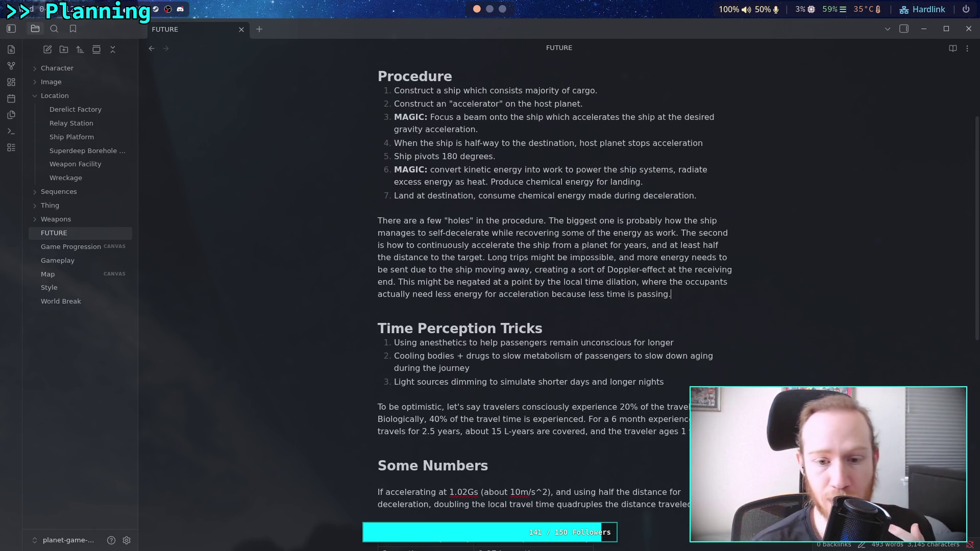
Step: Remove the trailing space after 'longer' in the first time-perception trick
{"action": "scroll", "coordinate": [625, 316], "scroll_direction": "down", "scroll_amount": 2}
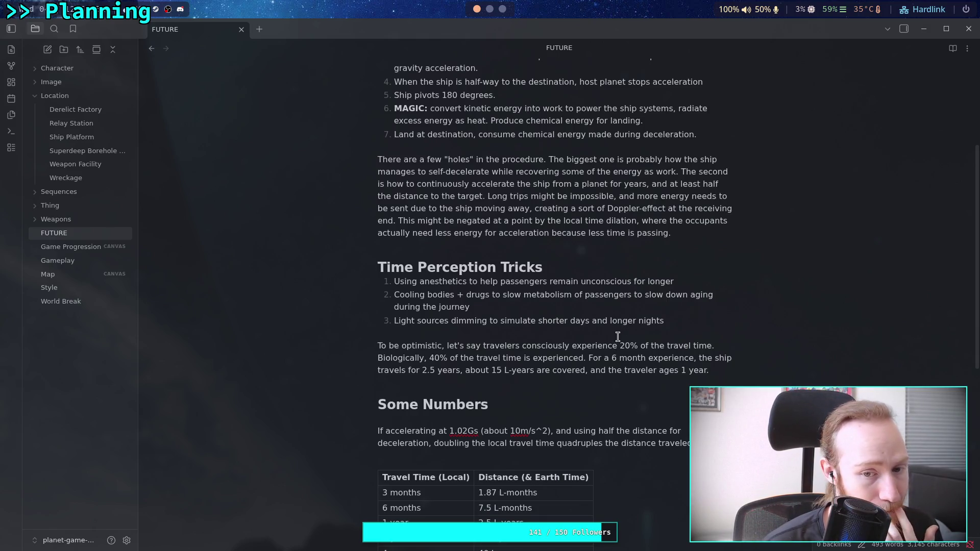
{"action": "left_click", "coordinate": [689, 282]}
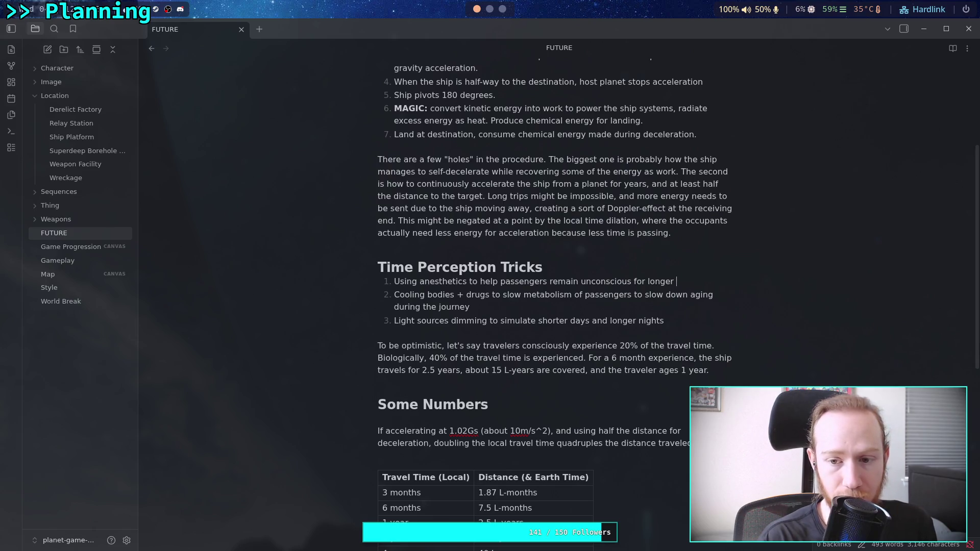
{"action": "key", "text": "BackSpace"}
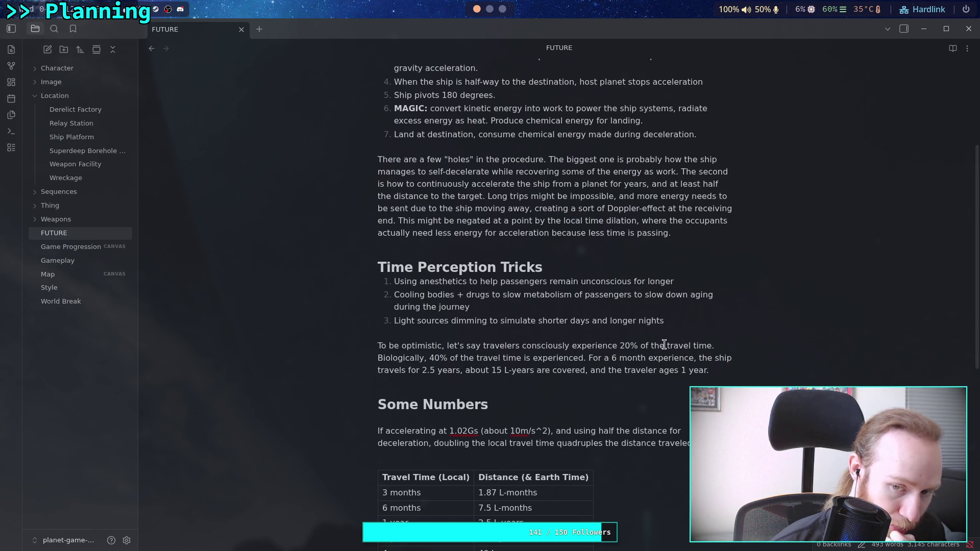
Step: Rewrite the second trick to 'reduce aging during the journey, and the disconnect between time felt by brain and body'
{"action": "double_click", "coordinate": [638, 295]}
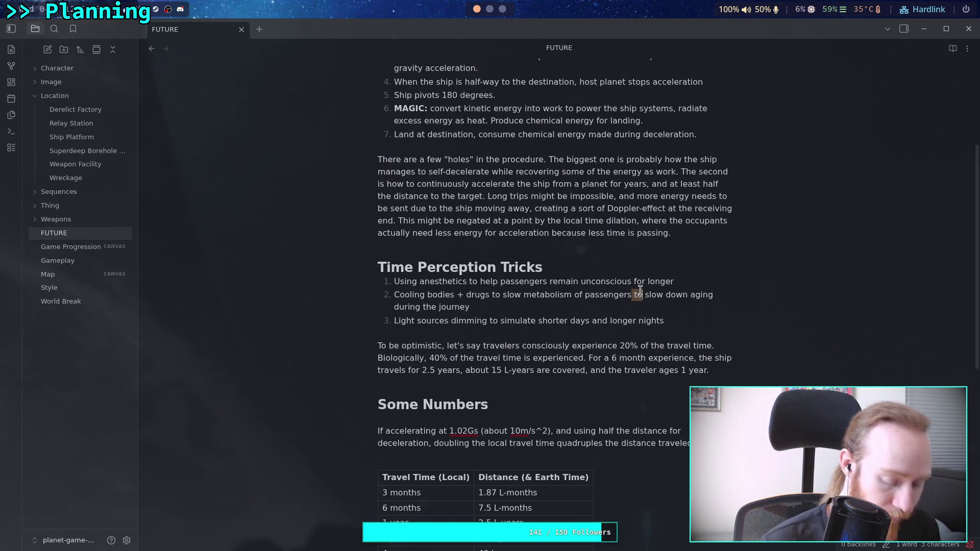
{"action": "key", "text": "Right"}
{"action": "key", "text": "Delete"}
{"action": "key", "text": "Delete"}
{"action": "key", "text": "Delete"}
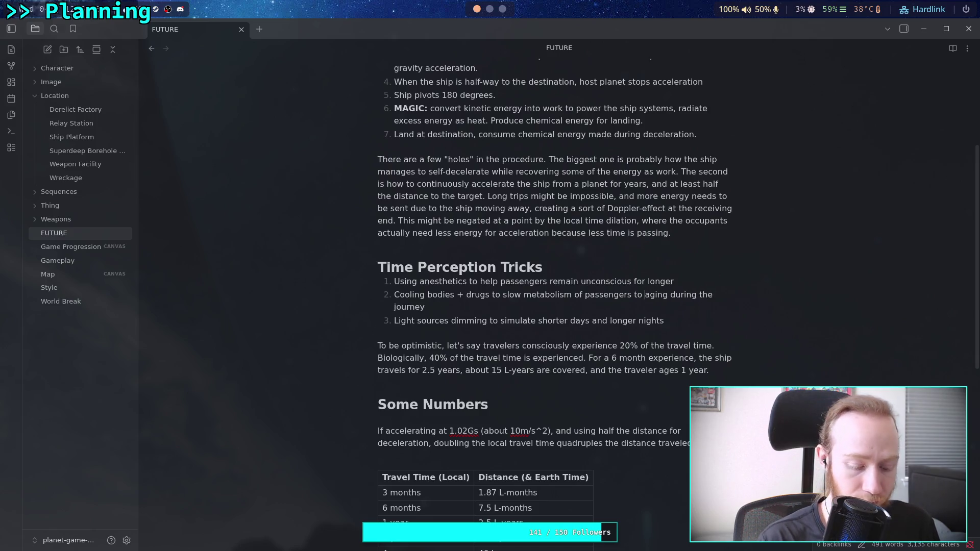
{"action": "type", "text": "reduce aging during the journey"}
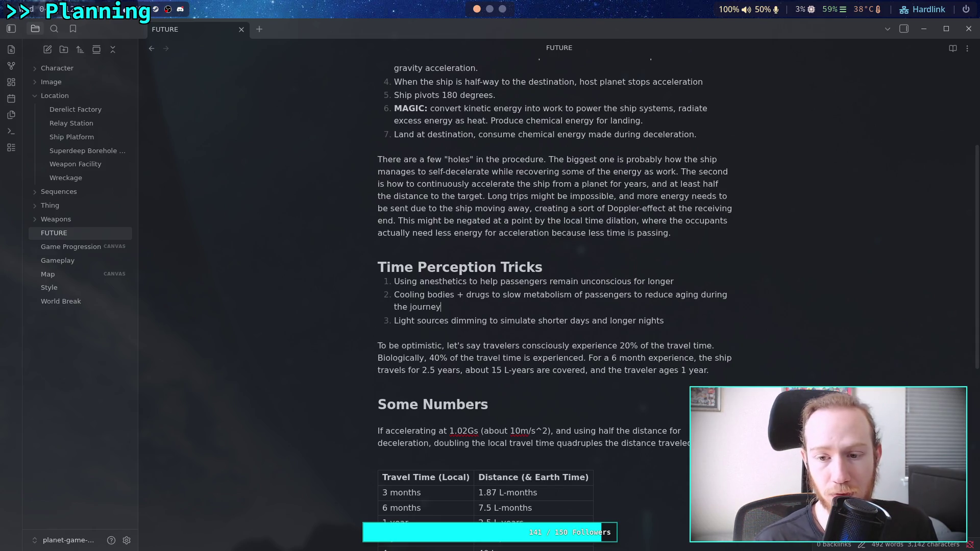
{"action": "type", "text": ", and "}
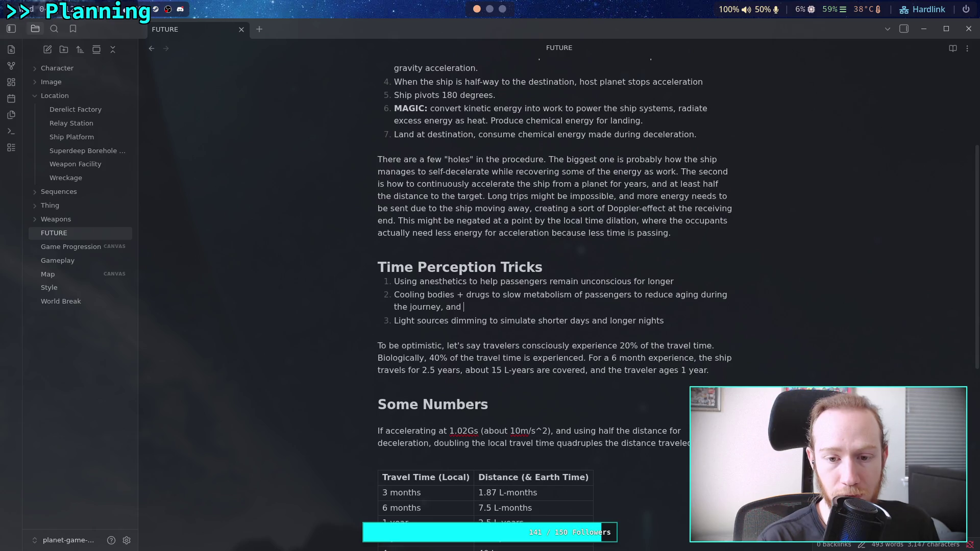
{"action": "type", "text": "the disconnect between "}
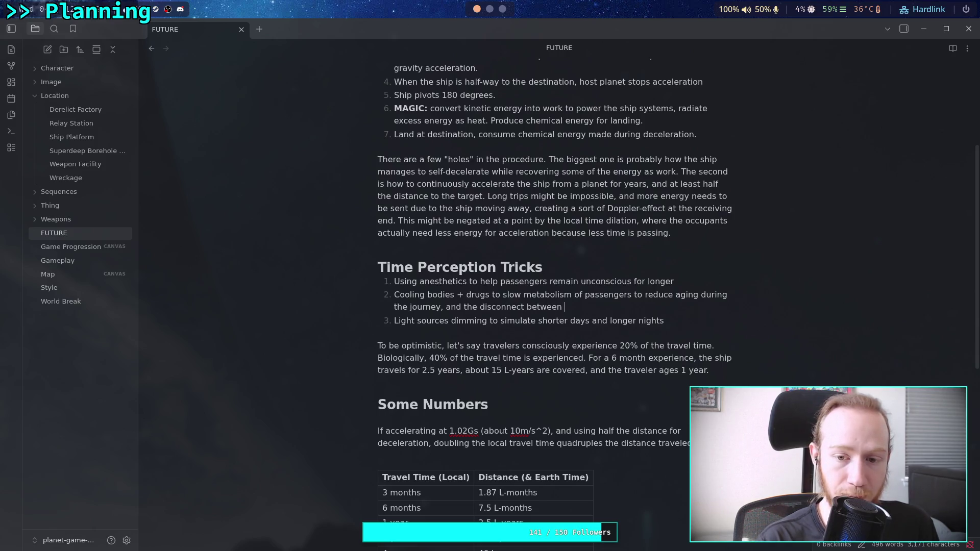
{"action": "type", "text": "time ful"}
{"action": "key", "text": "BackSpace"}
{"action": "key", "text": "BackSpace"}
{"action": "type", "text": "elt "}
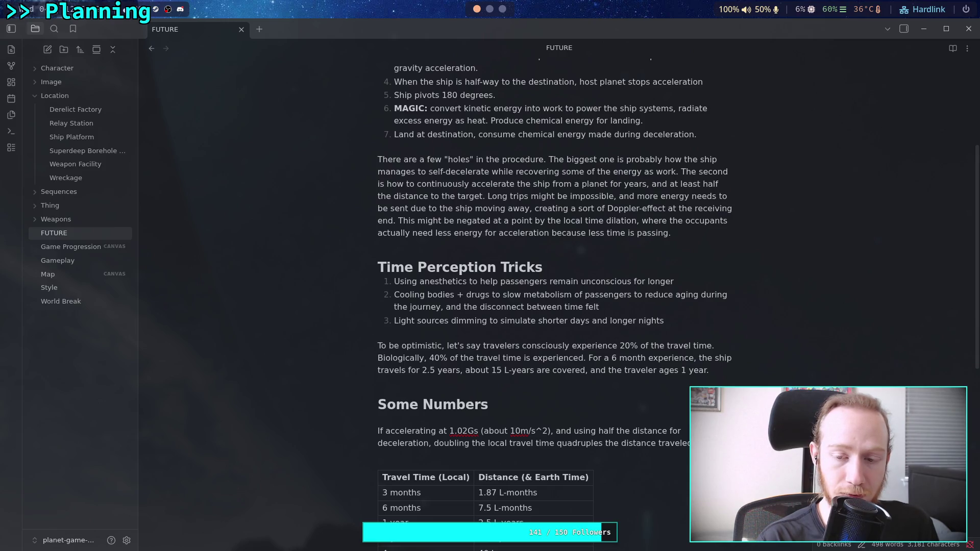
{"action": "type", "text": "by the "}
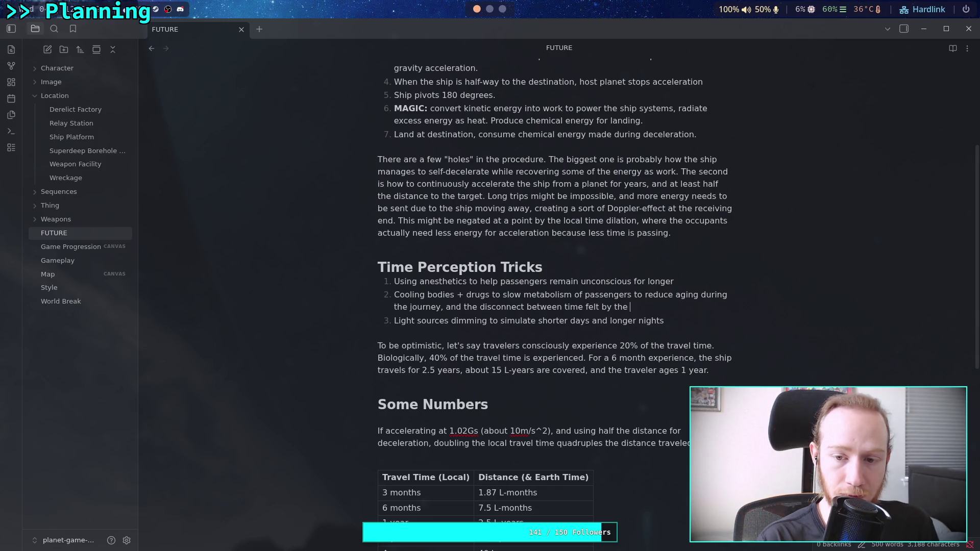
{"action": "type", "text": "brain and time"}
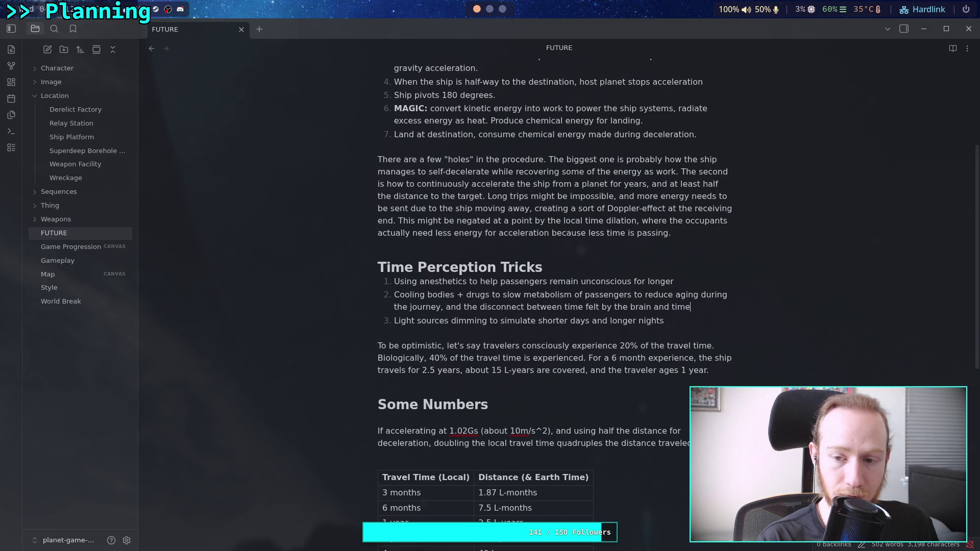
{"action": "type", "text": " felt by the body."}
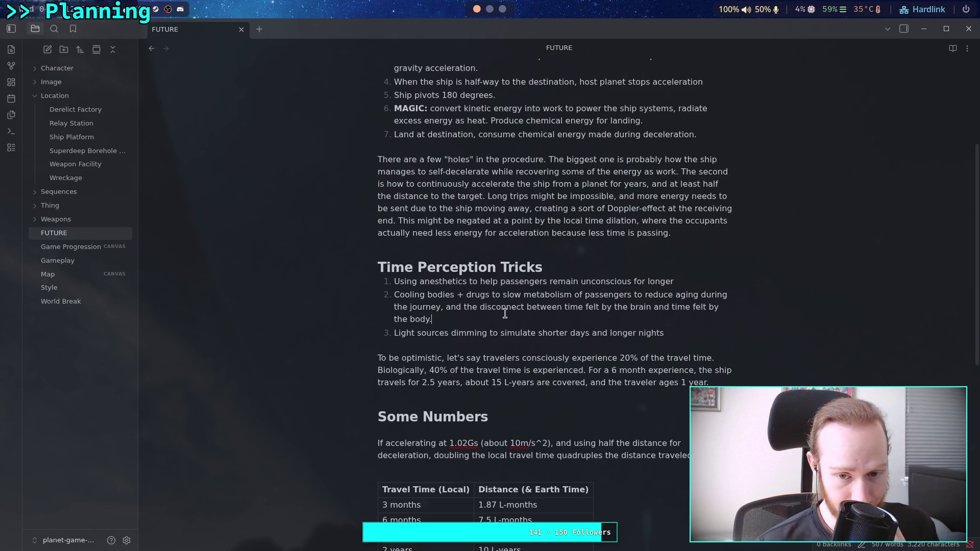
Step: Insert 'reduce the' before 'disconnect' and replace 'brain' with 'mind' in the second trick
{"action": "double_click", "coordinate": [464, 306]}
{"action": "left_click", "coordinate": [463, 306]}
{"action": "type", "text": "reduce the"}
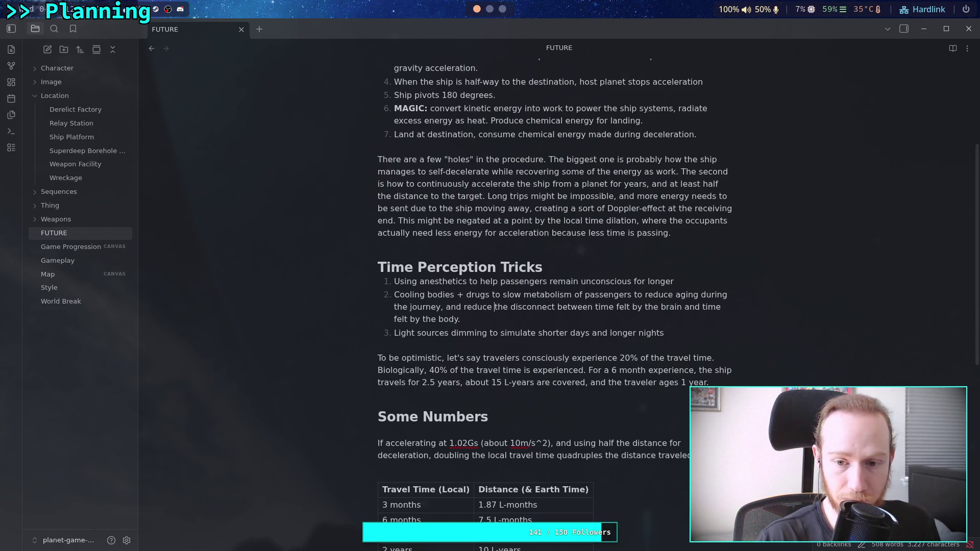
{"action": "double_click", "coordinate": [669, 306]}
{"action": "type", "text": "mind"}
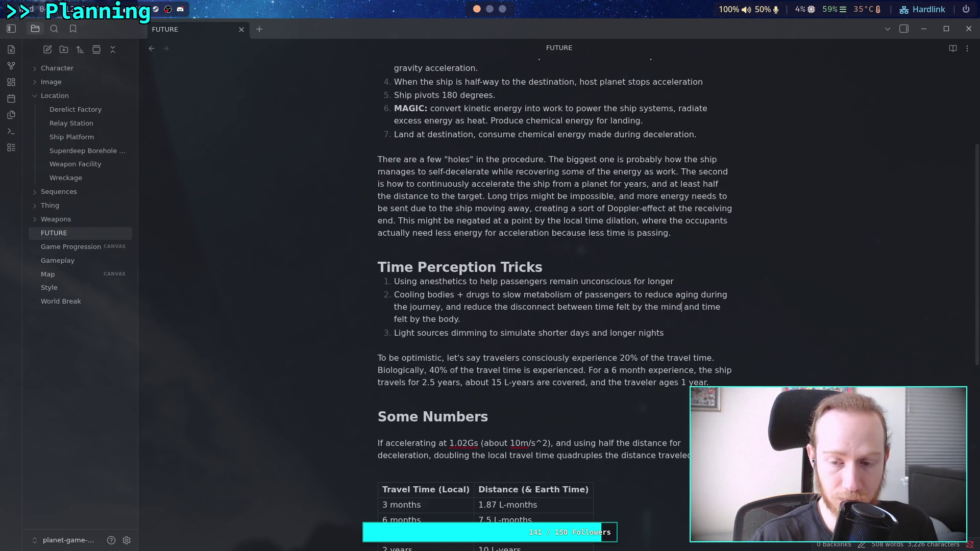
Step: Remove the stray character after 'body.' and start a new fourth list item after the third trick
{"action": "left_click", "coordinate": [581, 322]}
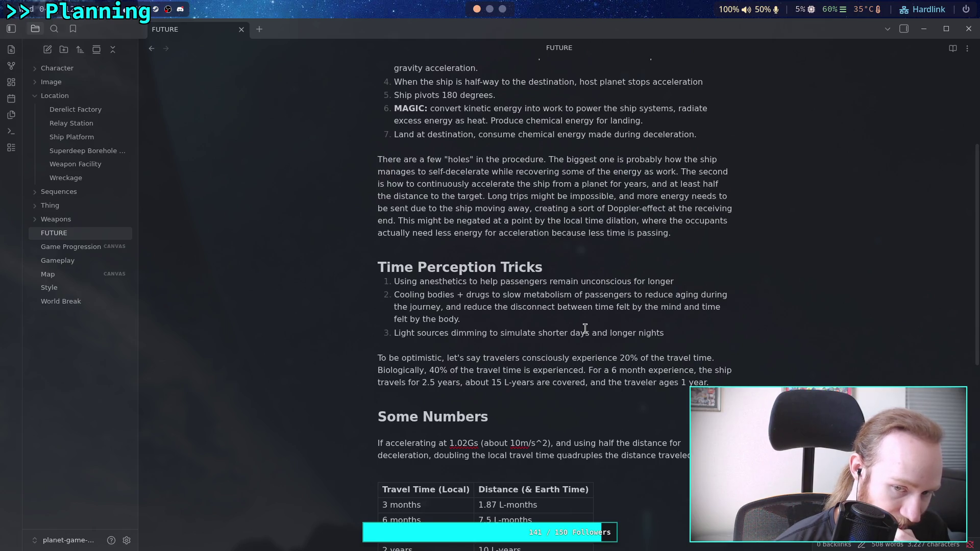
{"action": "key", "text": "BackSpace"}
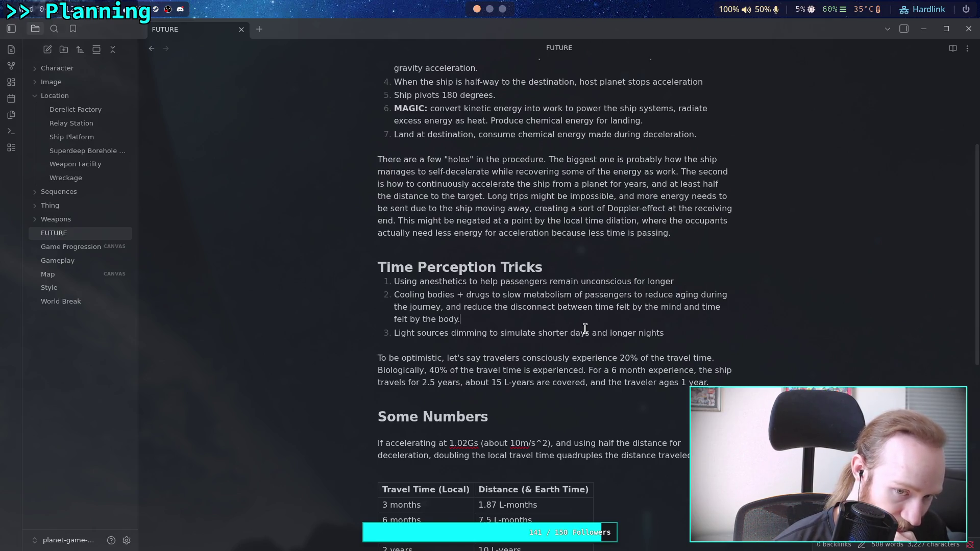
{"action": "left_click", "coordinate": [680, 335]}
{"action": "key", "text": "Return"}
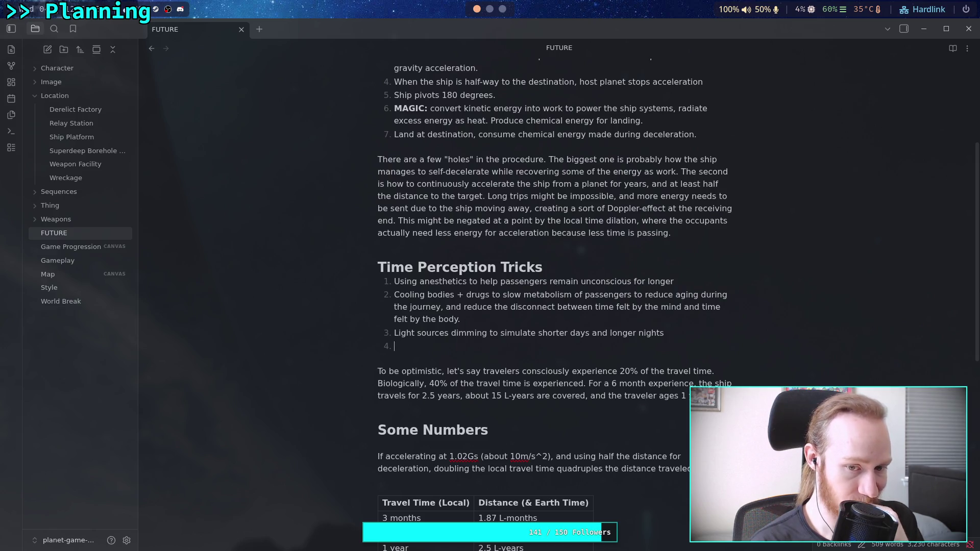
{"action": "key", "text": "BackSpace"}
{"action": "key", "text": "BackSpace"}
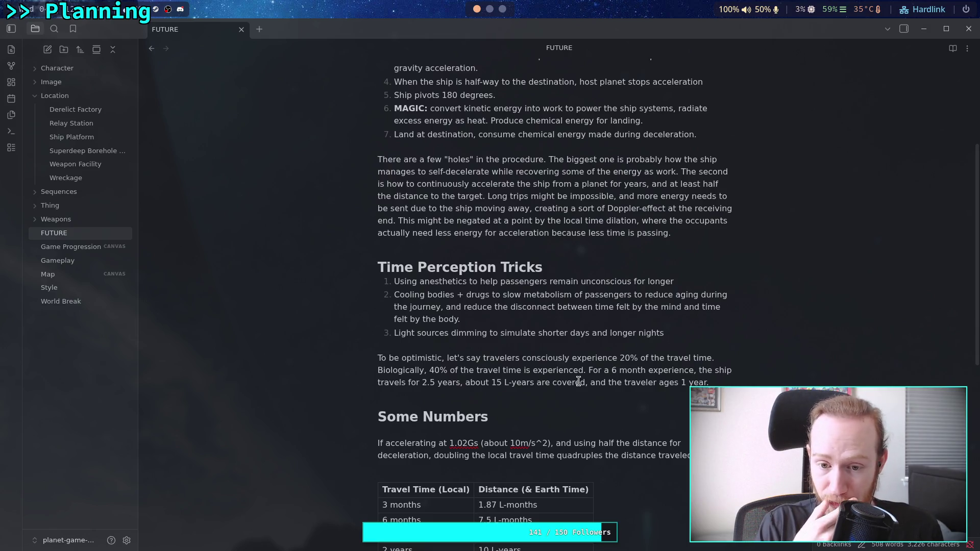
Step: Add a period after 'nights' in the third trick and after 'longer' in the first
{"action": "type", "text": "."}
{"action": "left_click", "coordinate": [691, 279]}
{"action": "type", "text": "."}
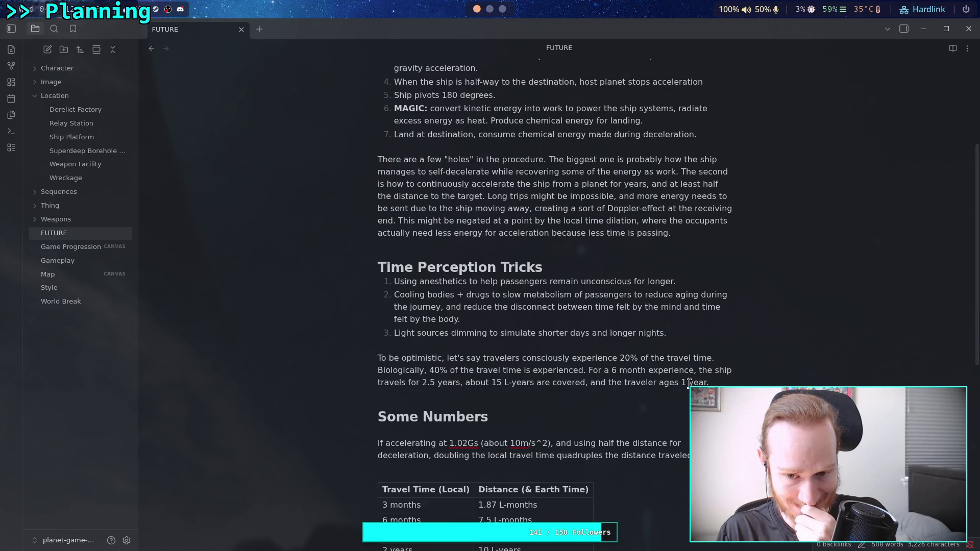
{"action": "left_click", "coordinate": [689, 382]}
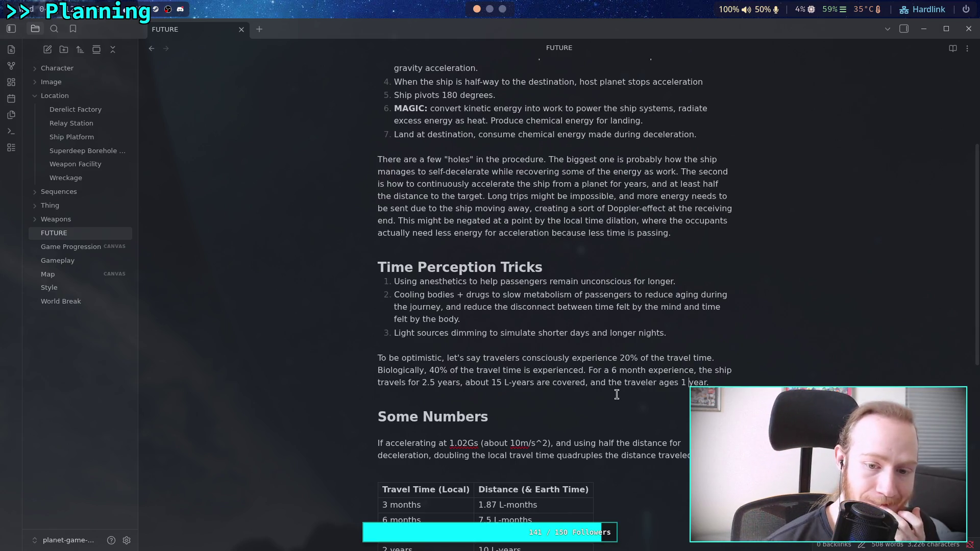
{"action": "scroll", "coordinate": [617, 353], "scroll_direction": "down", "scroll_amount": 5}
{"action": "scroll", "coordinate": [618, 353], "scroll_direction": "up", "scroll_amount": 8}
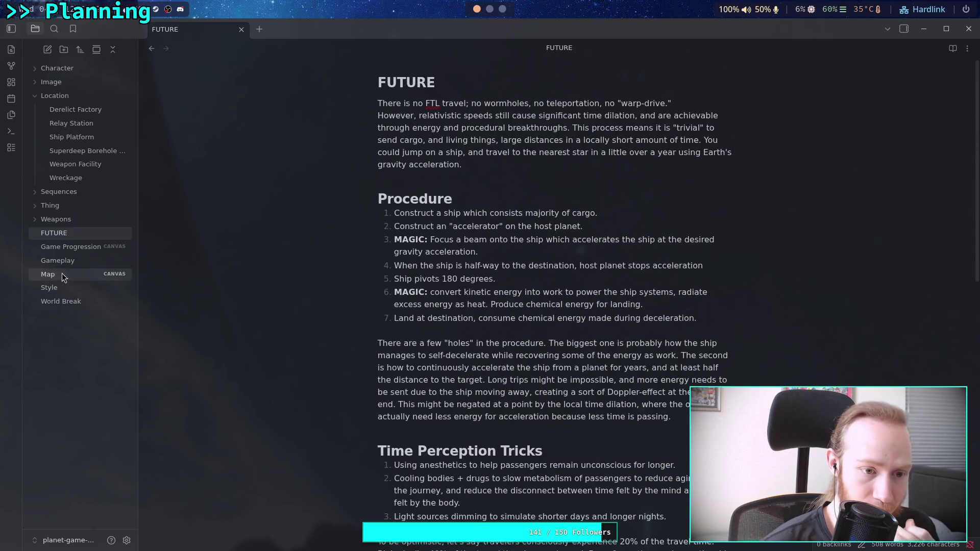
{"action": "left_click", "coordinate": [60, 275]}
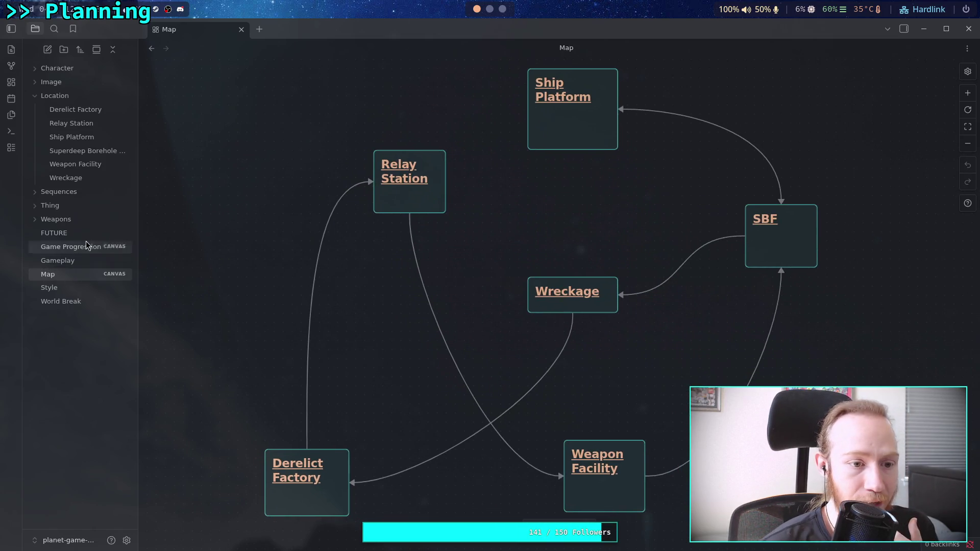
{"action": "left_click", "coordinate": [54, 233]}
{"action": "scroll", "coordinate": [394, 294], "scroll_direction": "down", "scroll_amount": 1}
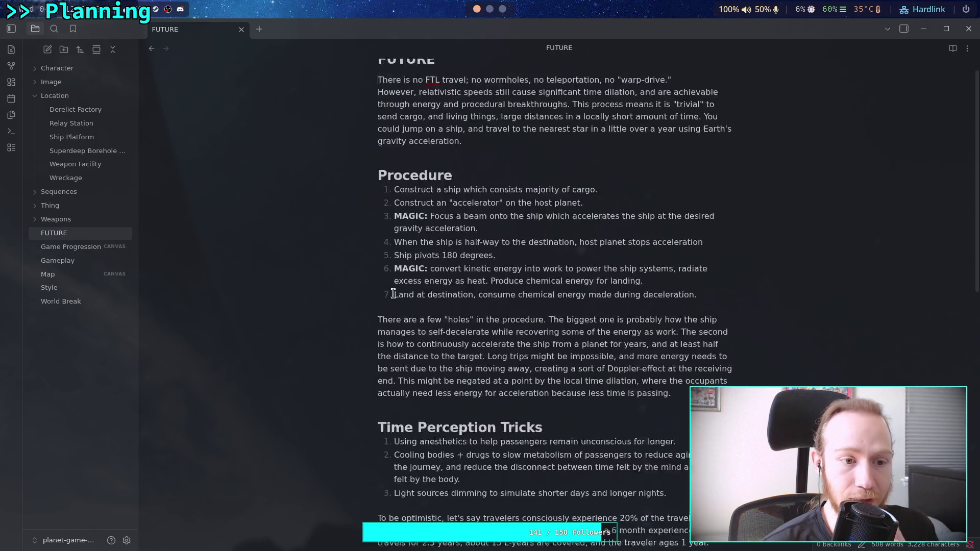
{"action": "scroll", "coordinate": [393, 294], "scroll_direction": "down", "scroll_amount": 6}
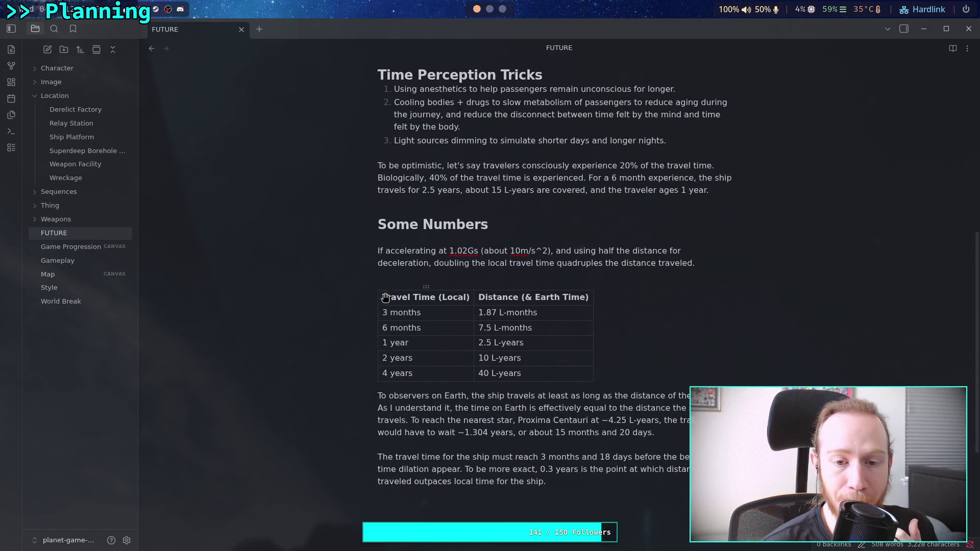
{"action": "scroll", "coordinate": [385, 298], "scroll_direction": "down", "scroll_amount": 1}
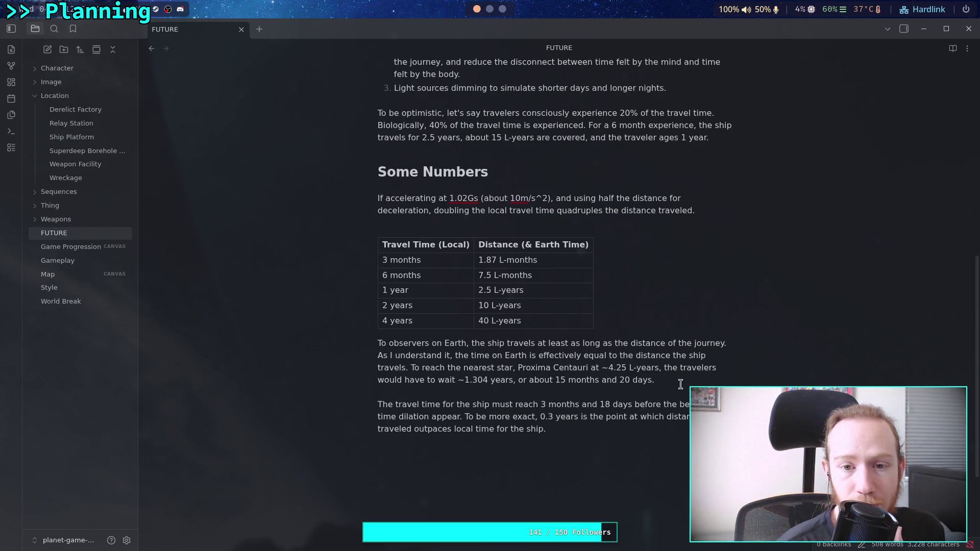
{"action": "left_click", "coordinate": [489, 8]}
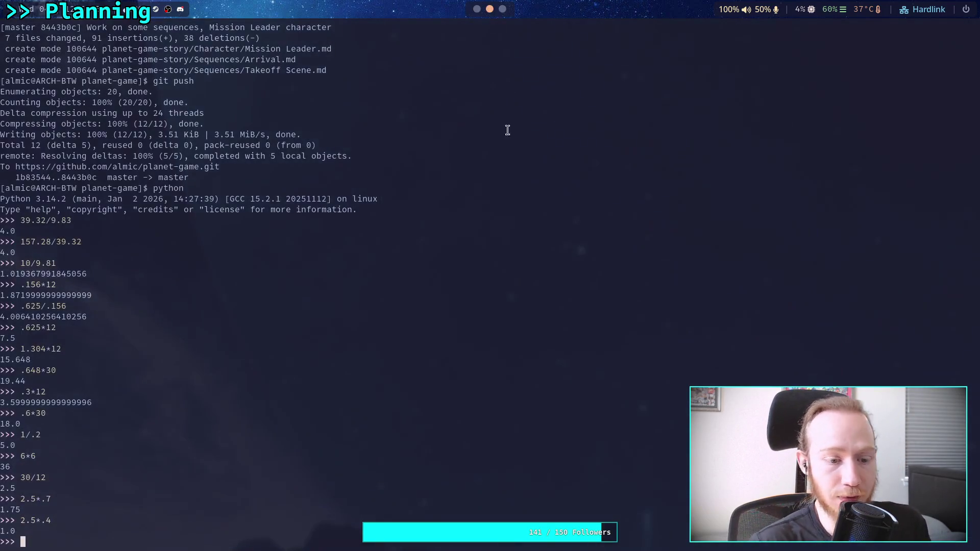
Step: Evaluate 1/2.5 in the Python REPL (0.4), then bring up the Google Sheets distance chart
{"action": "type", "text": "2.1"}
{"action": "key", "text": "BackSpace"}
{"action": "key", "text": "Left"}
{"action": "key", "text": "Left"}
{"action": "type", "text": "1/"}
{"action": "key", "text": "Right"}
{"action": "key", "text": "Right"}
{"action": "type", "text": "5"}
{"action": "key", "text": "Return"}
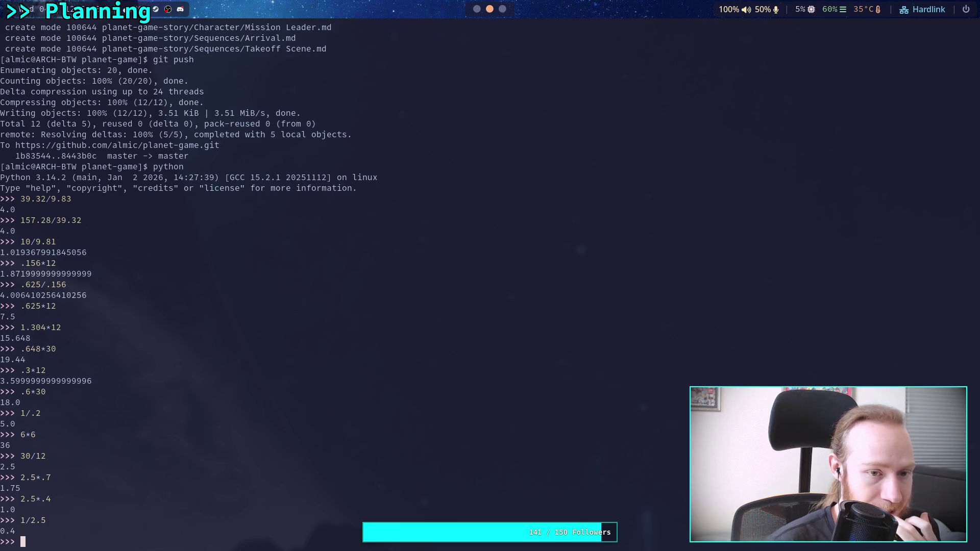
{"action": "left_click", "coordinate": [482, 10]}
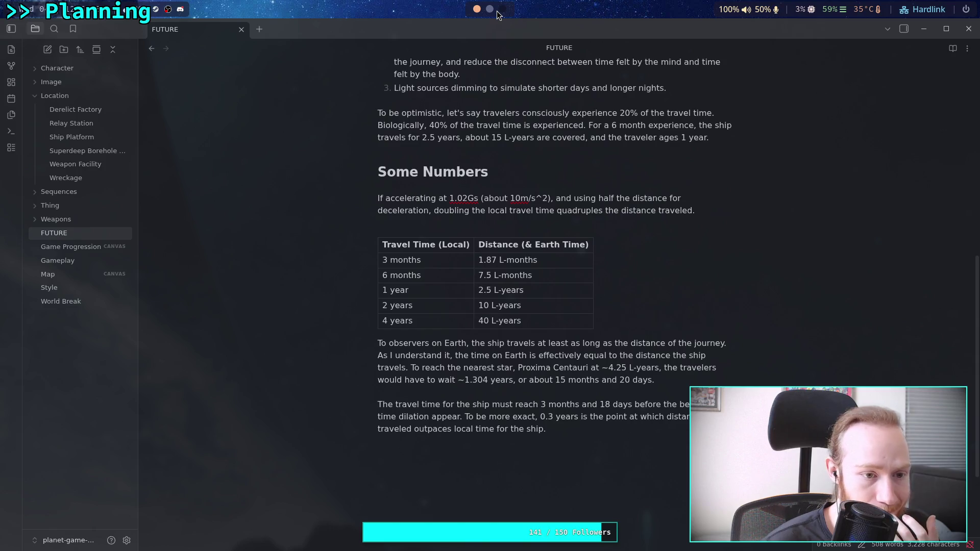
{"action": "scroll", "coordinate": [491, 11], "scroll_direction": "down", "scroll_amount": 2}
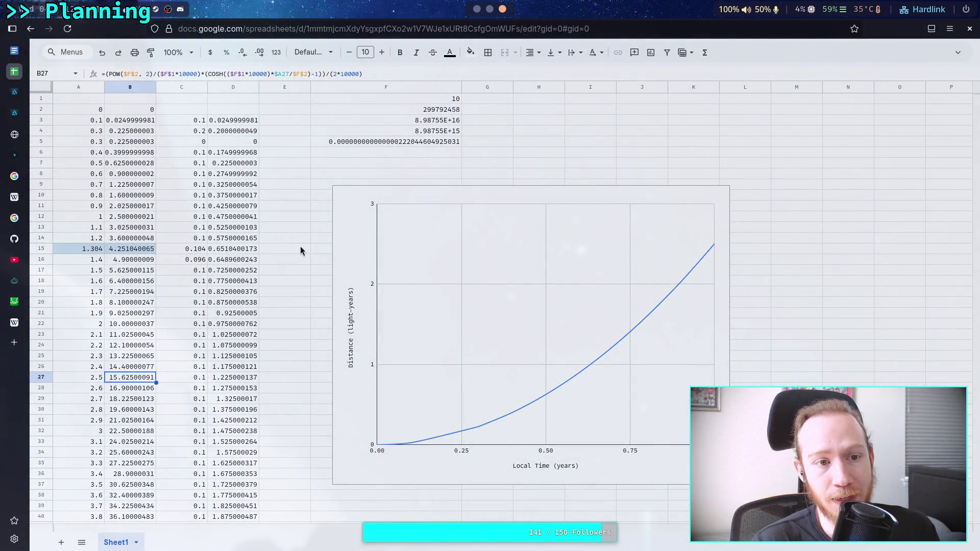
Step: Append *2.5 to the column B distance formula in cell B2
{"action": "double_click", "coordinate": [334, 74]}
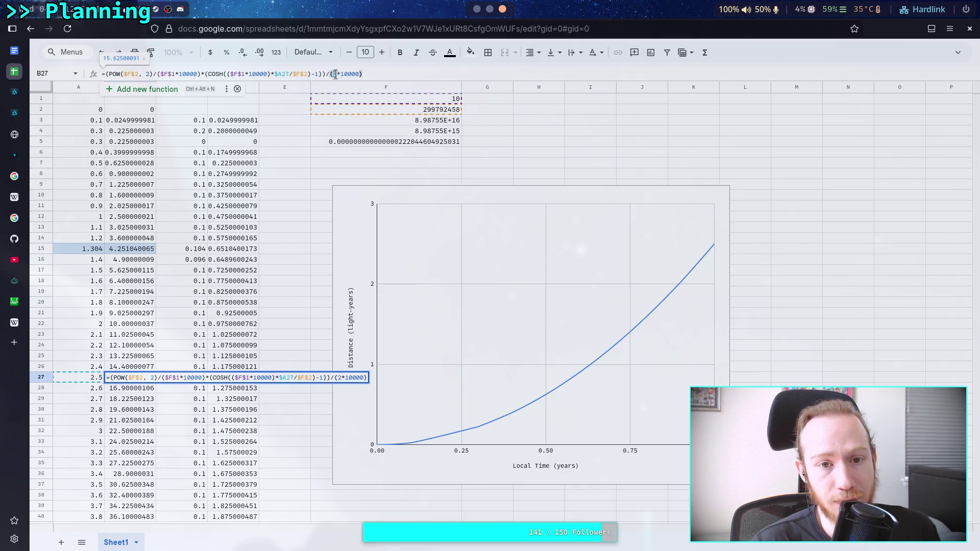
{"action": "left_click", "coordinate": [382, 75]}
{"action": "left_click", "coordinate": [337, 74]}
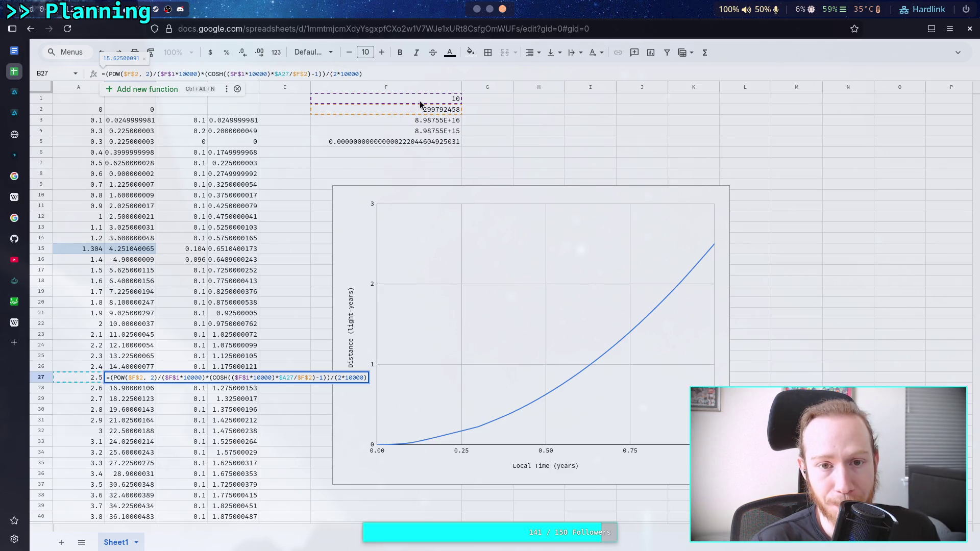
{"action": "left_click", "coordinate": [420, 74]}
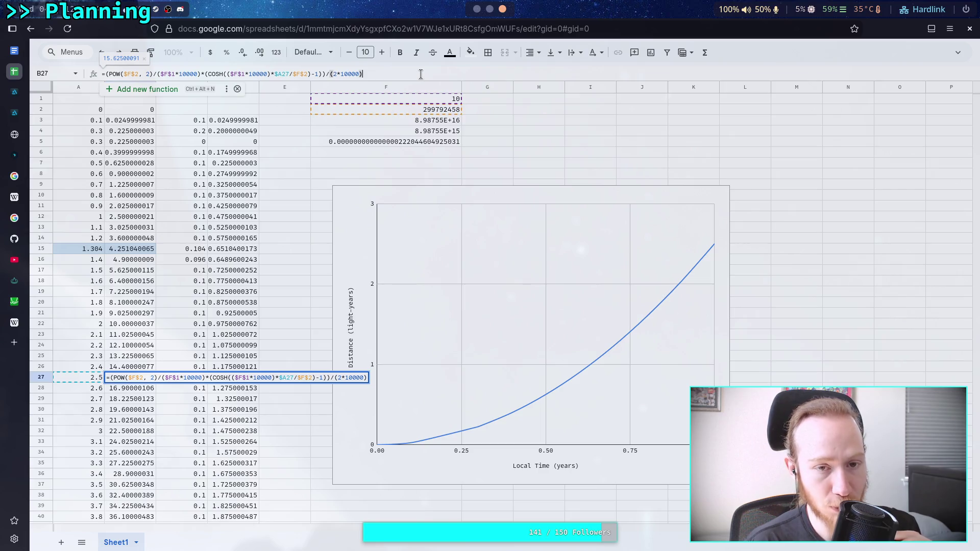
{"action": "type", "text": "*2"}
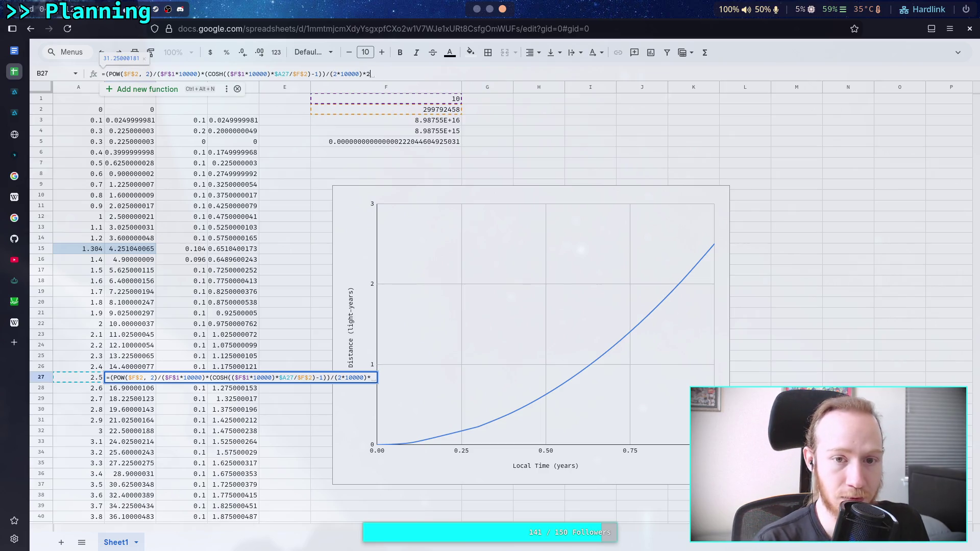
{"action": "type", "text": ".5"}
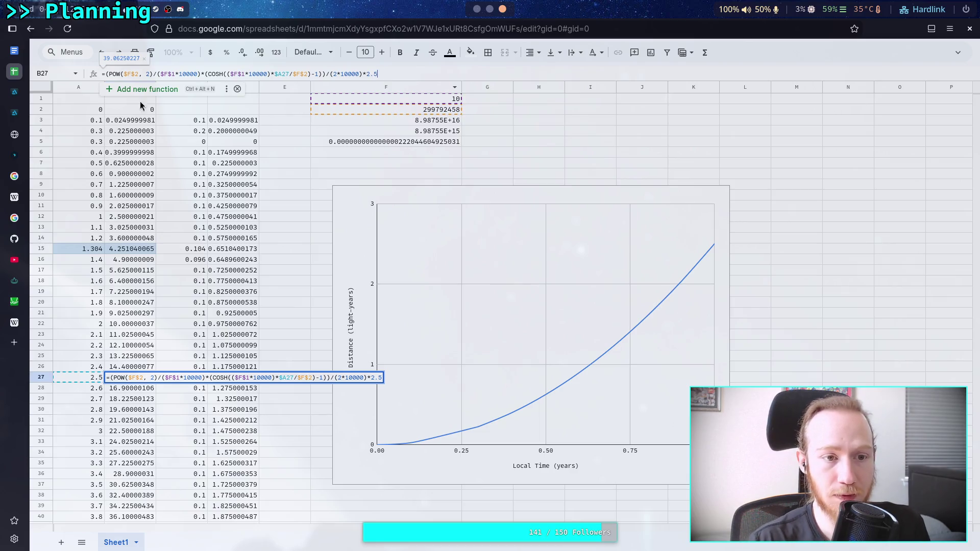
{"action": "left_click", "coordinate": [107, 114]}
{"action": "left_click", "coordinate": [398, 74]}
{"action": "type", "text": "*2.5"}
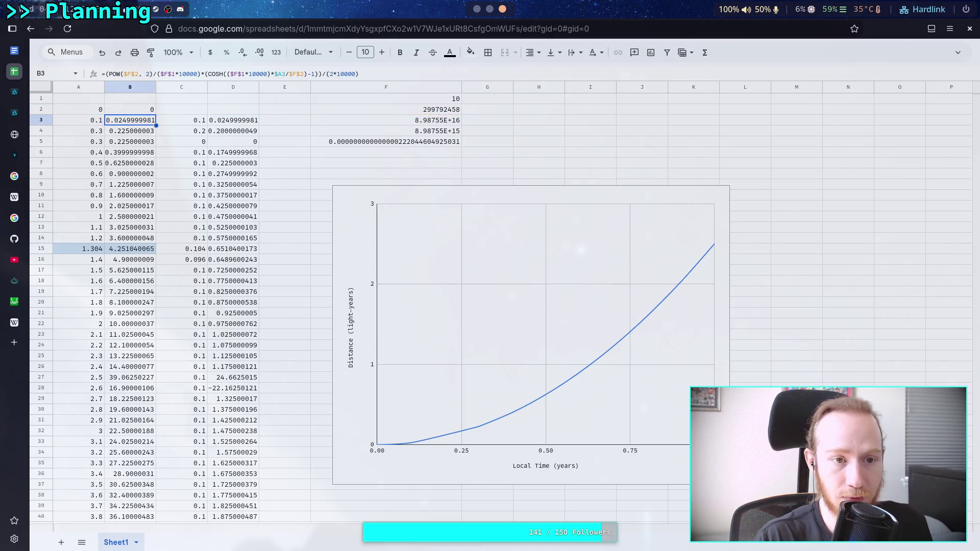
{"action": "key", "text": "Return"}
Step: Fill the scaled B2 formula down to B202, check row 12 where local time is 1, then return to the terminal
{"action": "left_click", "coordinate": [138, 113]}
{"action": "mouse_move", "coordinate": [154, 112]}
{"action": "left_mouse_down"}
{"action": "mouse_move", "coordinate": [166, 303]}
{"action": "mouse_move", "coordinate": [155, 418]}
{"action": "mouse_move", "coordinate": [151, 378]}
{"action": "left_mouse_up"}
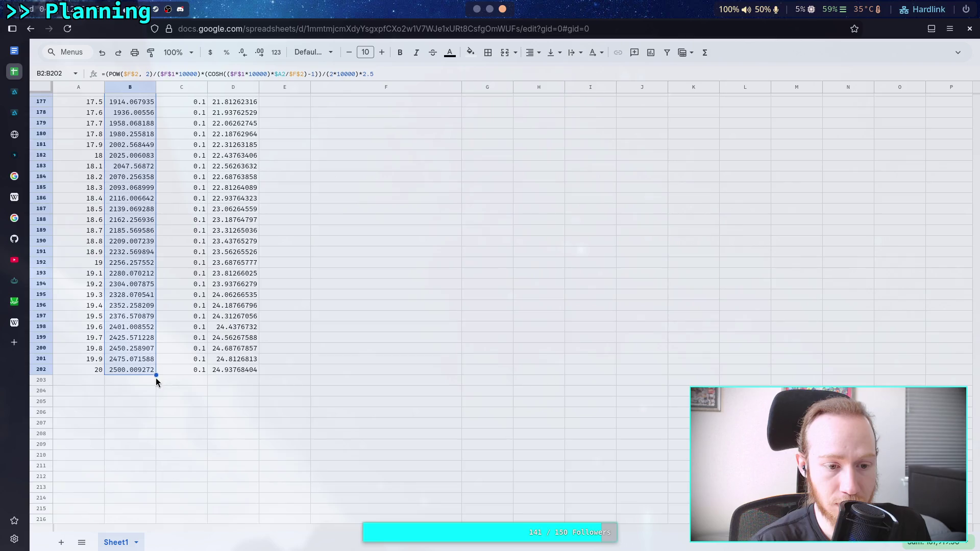
{"action": "scroll", "coordinate": [153, 379], "scroll_direction": "up", "scroll_amount": 20}
{"action": "scroll", "coordinate": [156, 381], "scroll_direction": "up", "scroll_amount": 5}
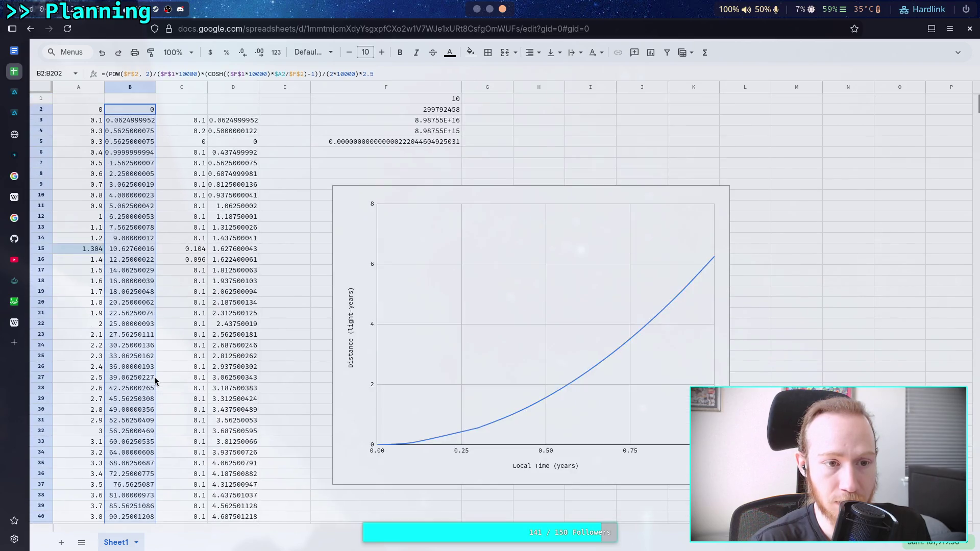
{"action": "left_click", "coordinate": [97, 218]}
{"action": "left_click", "coordinate": [117, 221]}
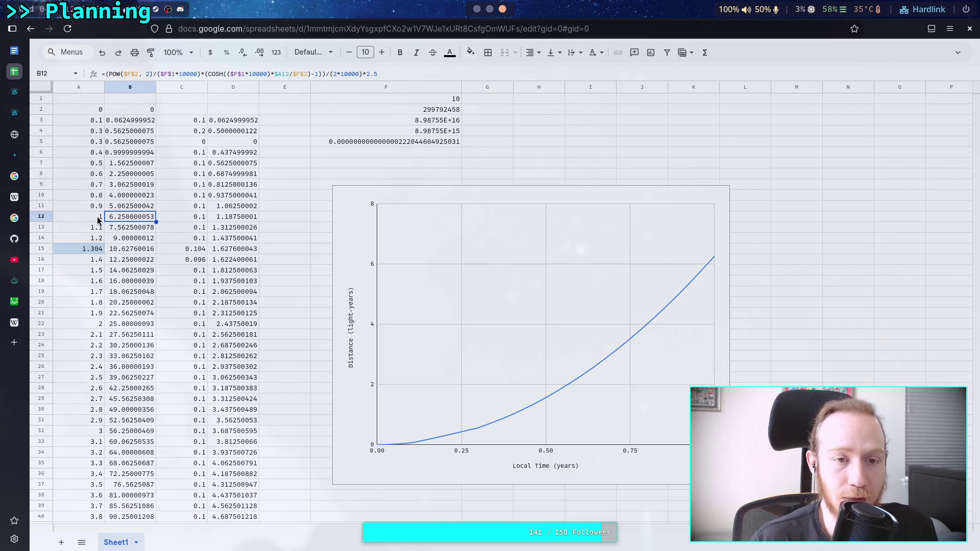
{"action": "left_click", "coordinate": [483, 15]}
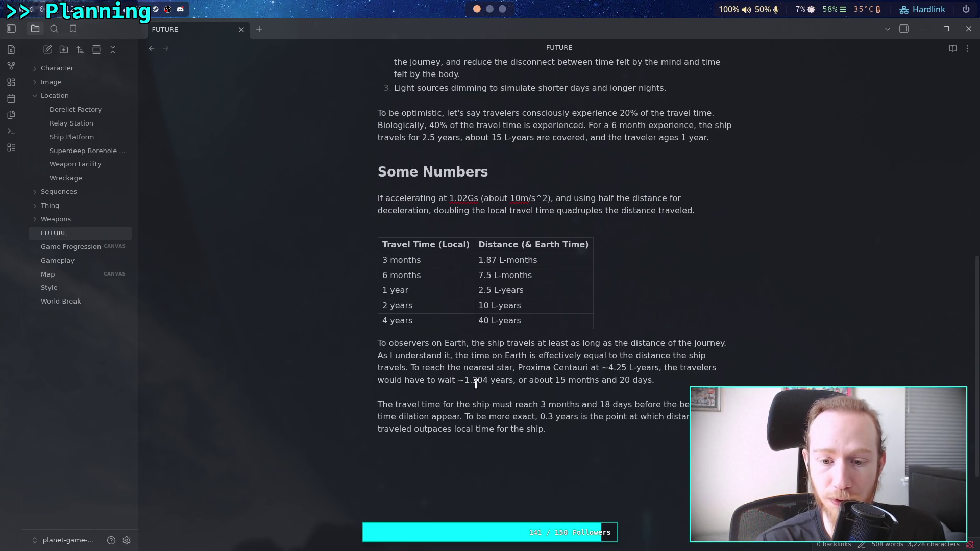
{"action": "key", "text": "super+2"}
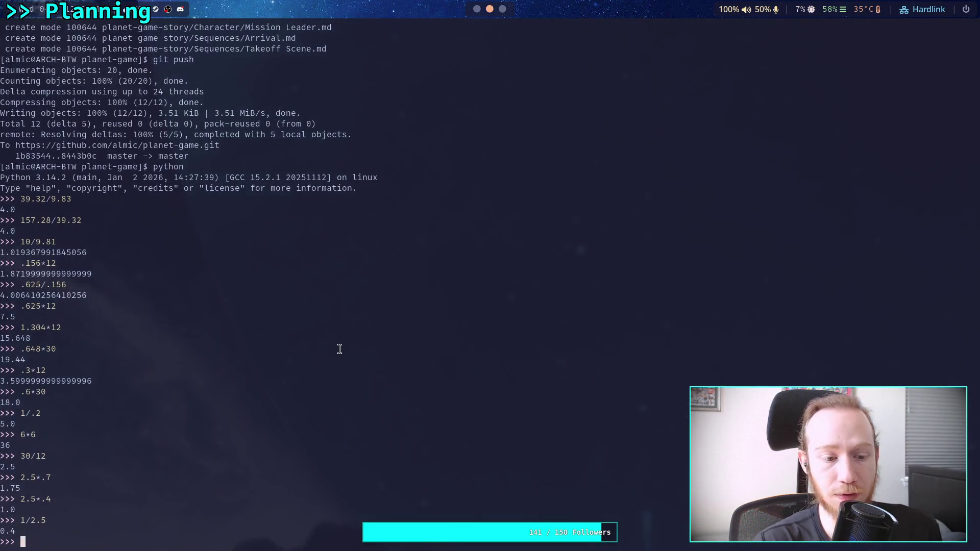
Step: Compute 1.304*.2 = 0.2608 years and .2608*12 = 3.1296 months in Python, then go back to the FUTURE note
{"action": "type", "text": "1.305"}
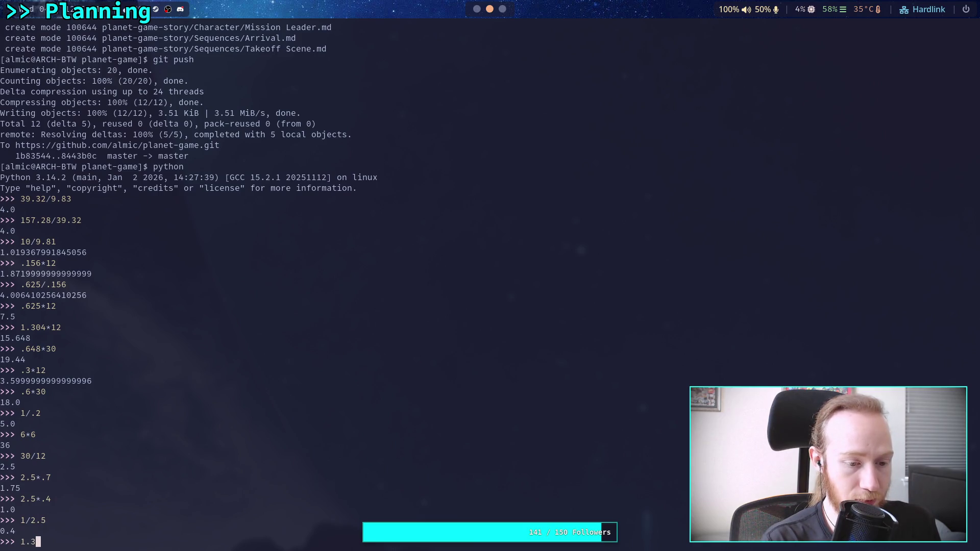
{"action": "type", "text": "*"}
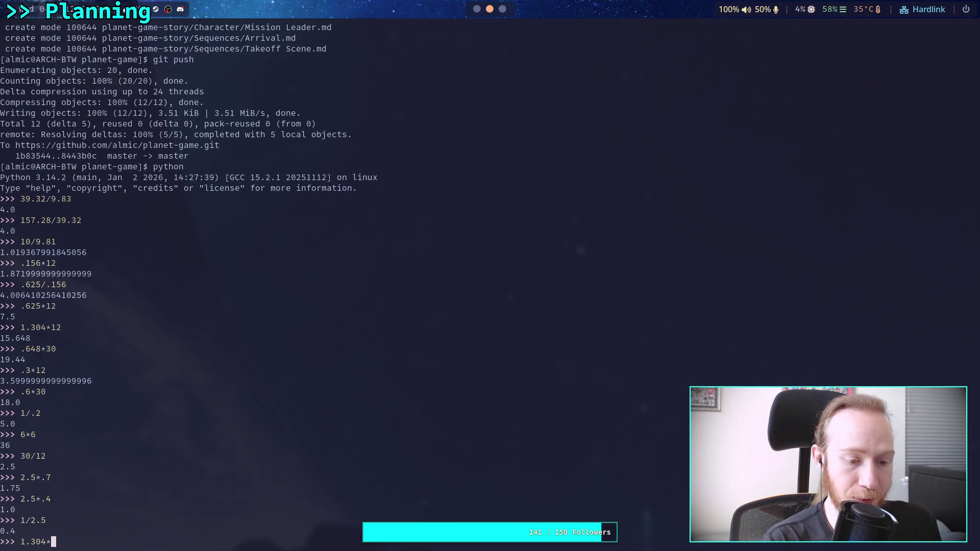
{"action": "type", "text": ".2"}
{"action": "key", "text": "Return"}
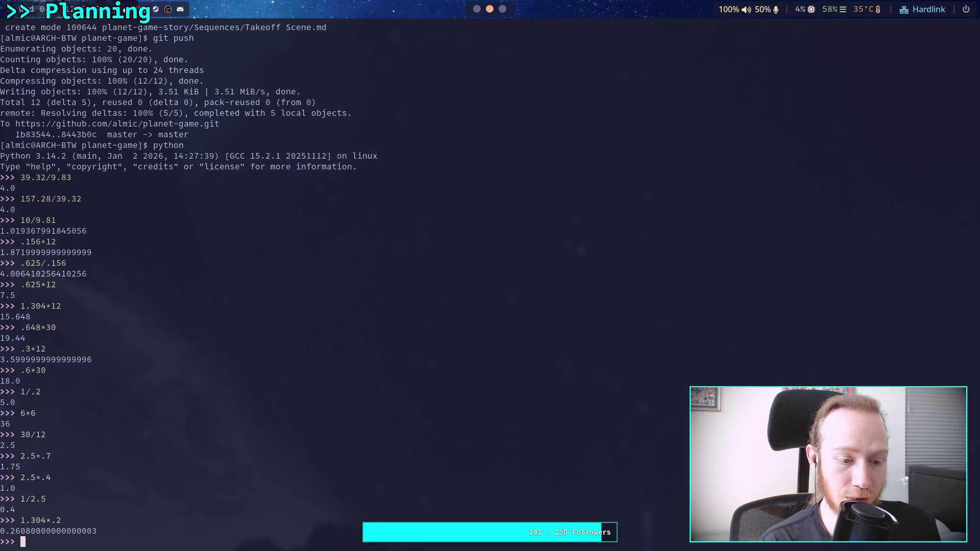
{"action": "type", "text": ".26"}
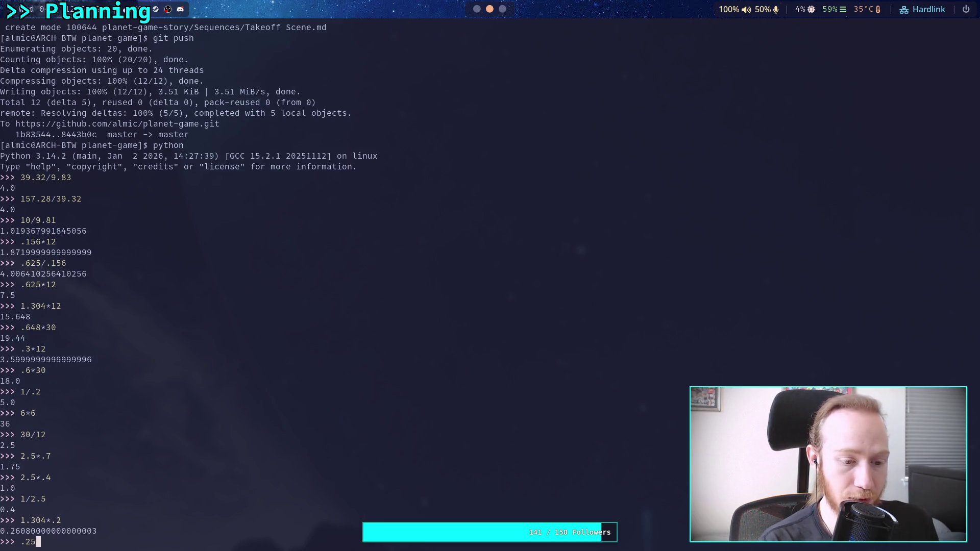
{"action": "type", "text": "08*"}
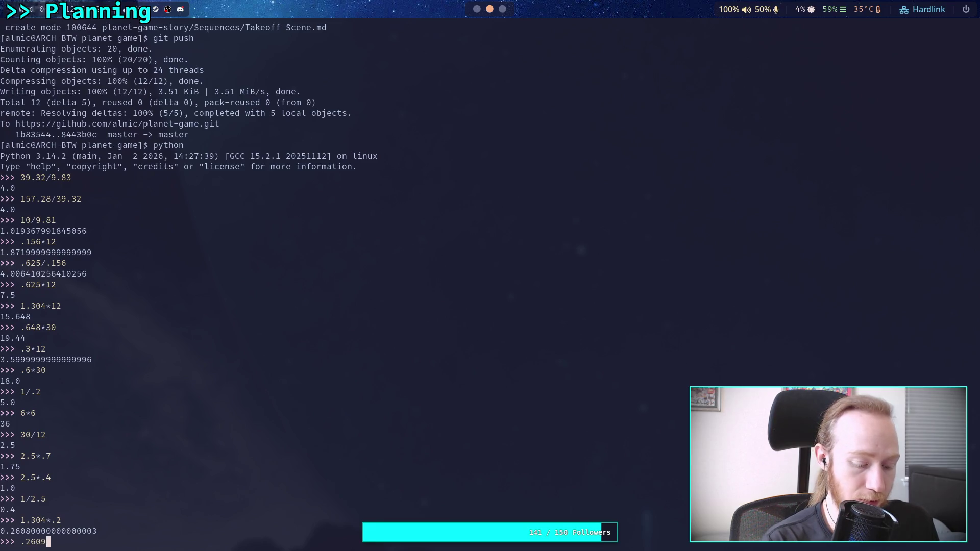
{"action": "type", "text": "12"}
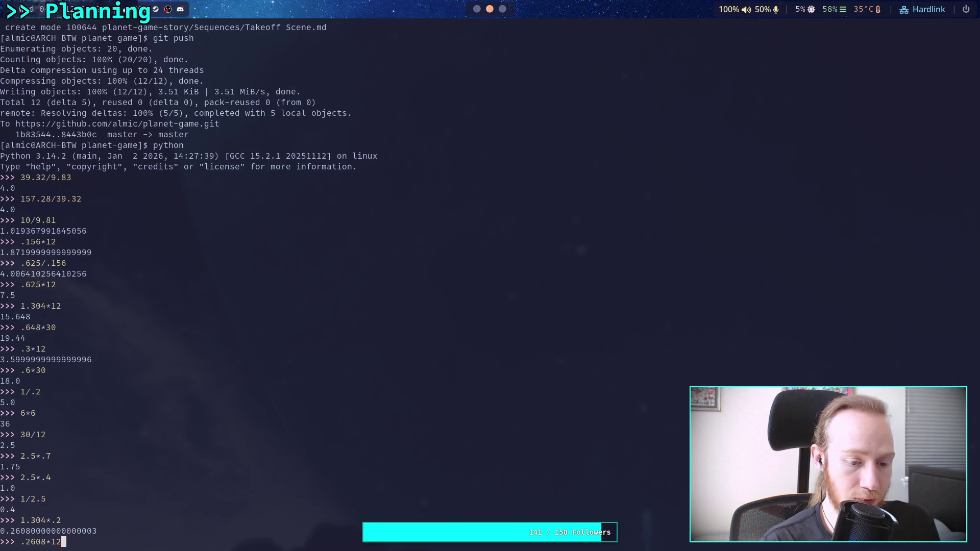
{"action": "key", "text": "Return"}
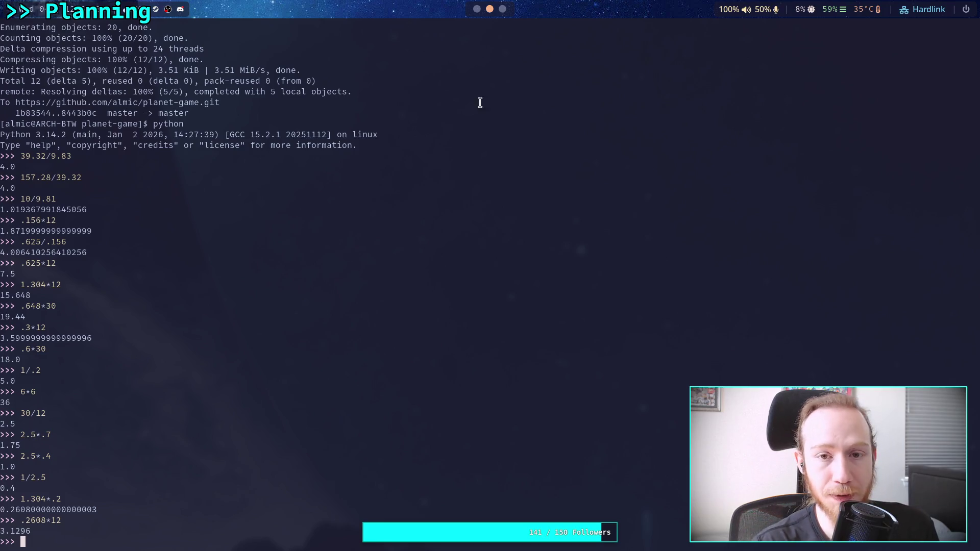
{"action": "left_click", "coordinate": [477, 15]}
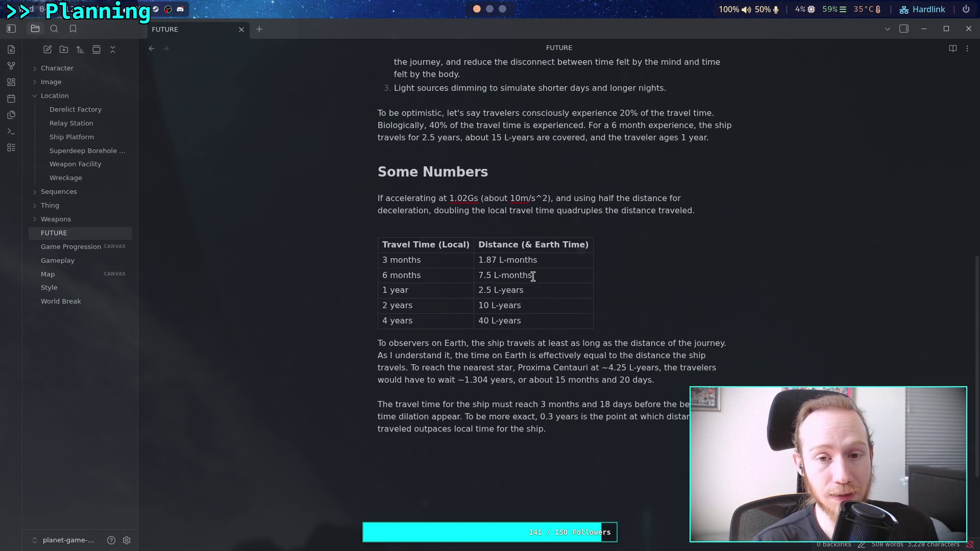
Step: Below 'ship.', start a paragraph 'When accounting for time perception tricks…' ending 'perceived to be 3'
{"action": "left_click", "coordinate": [502, 9]}
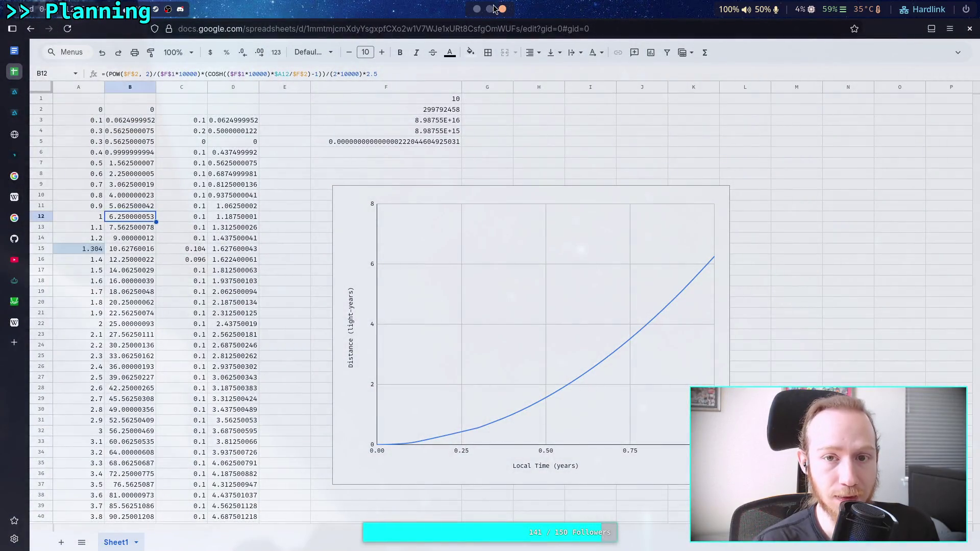
{"action": "left_click", "coordinate": [493, 8]}
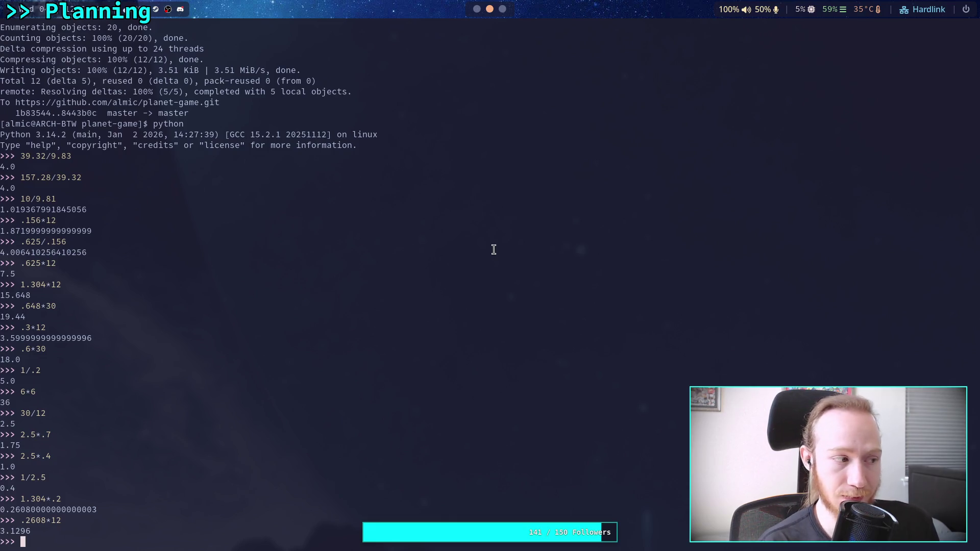
{"action": "left_click", "coordinate": [476, 9]}
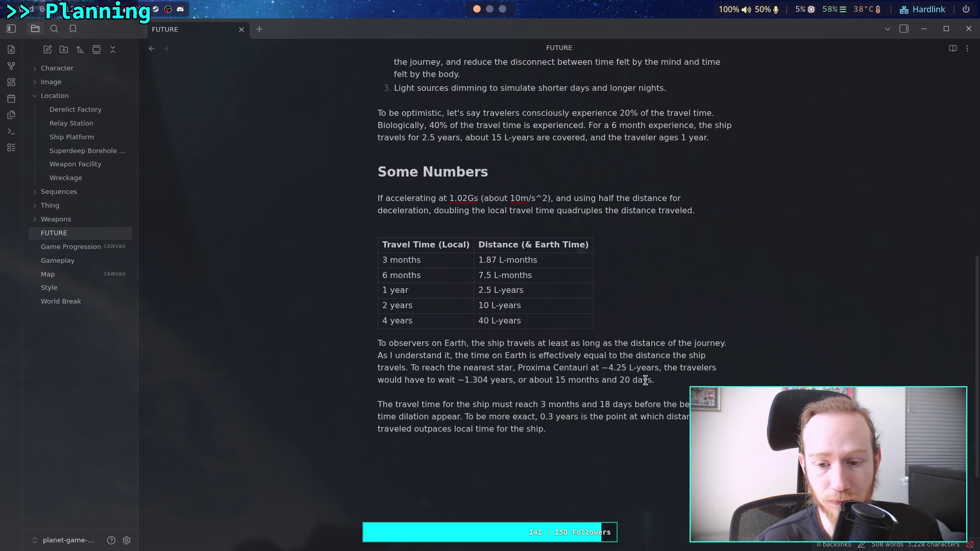
{"action": "left_click", "coordinate": [618, 431]}
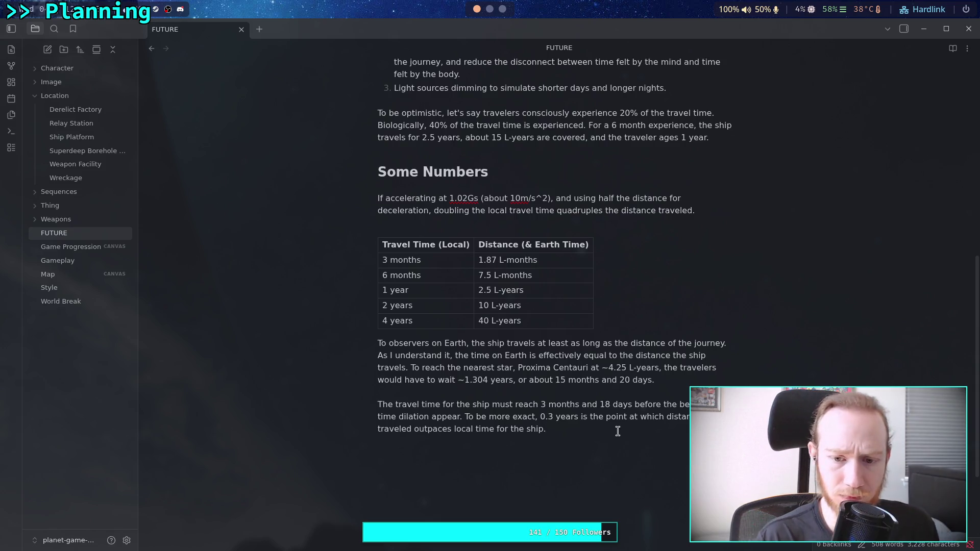
{"action": "key", "text": "Return"}
{"action": "type", "text": "When accounting for time perce"}
{"action": "type", "text": "pt"}
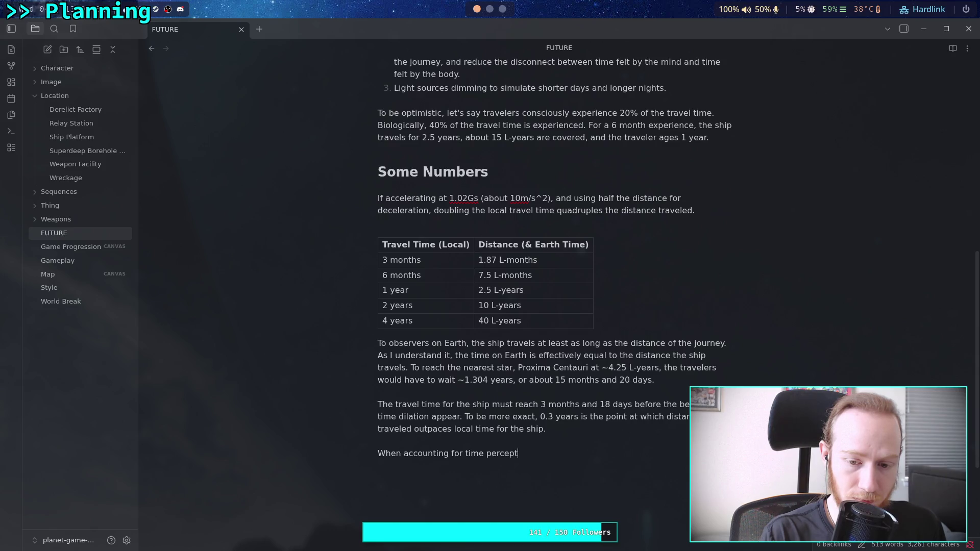
{"action": "type", "text": "ion tri"}
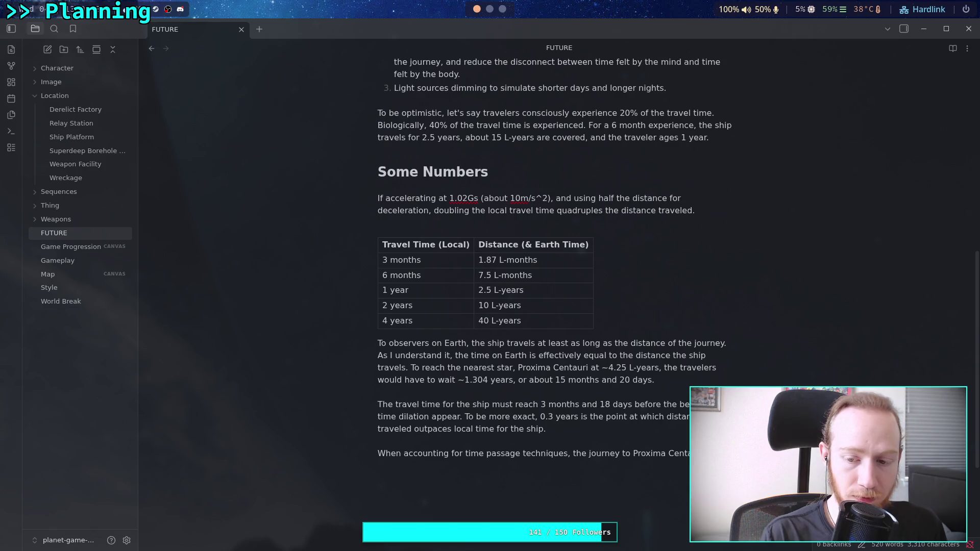
{"action": "type", "text": "cei"}
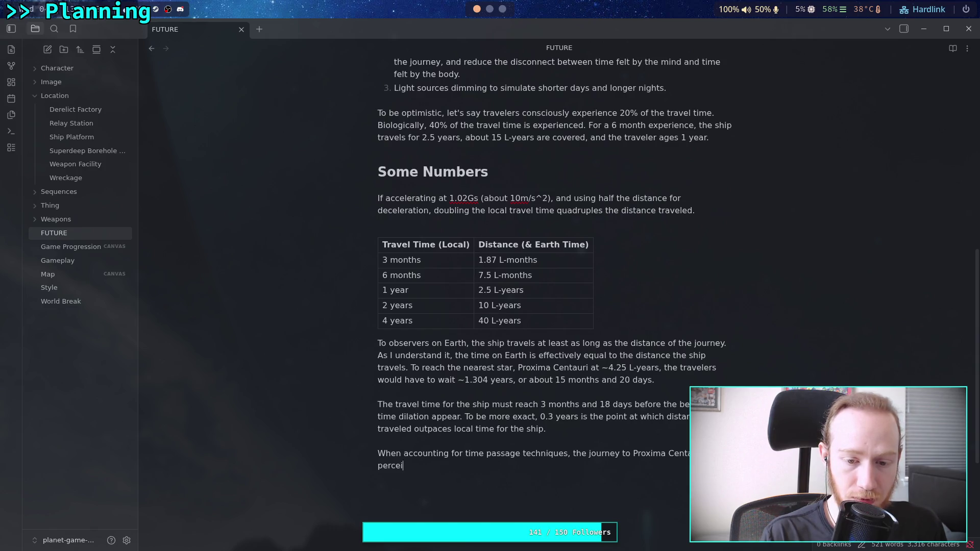
{"action": "type", "text": "ved to be 4"}
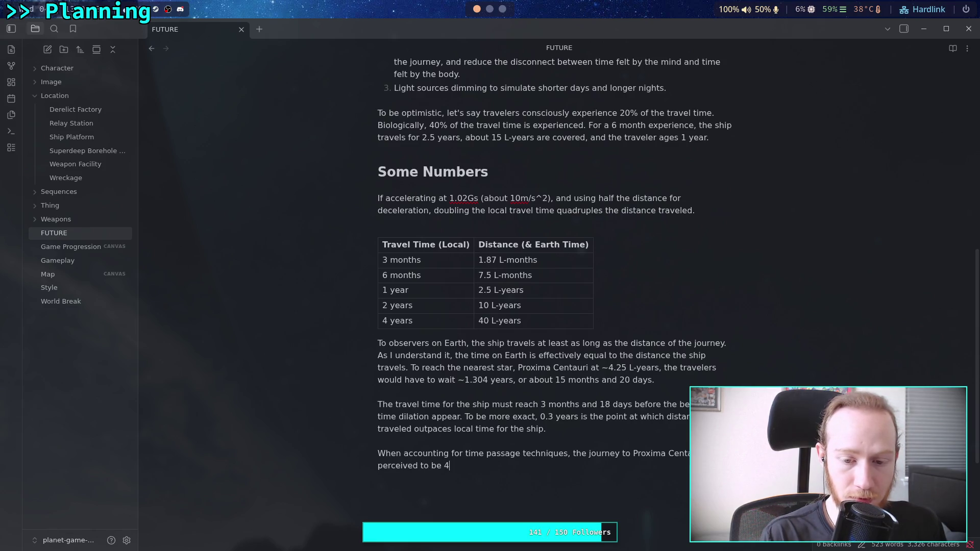
{"action": "key", "text": "BackSpace"}
{"action": "type", "text": "3"}
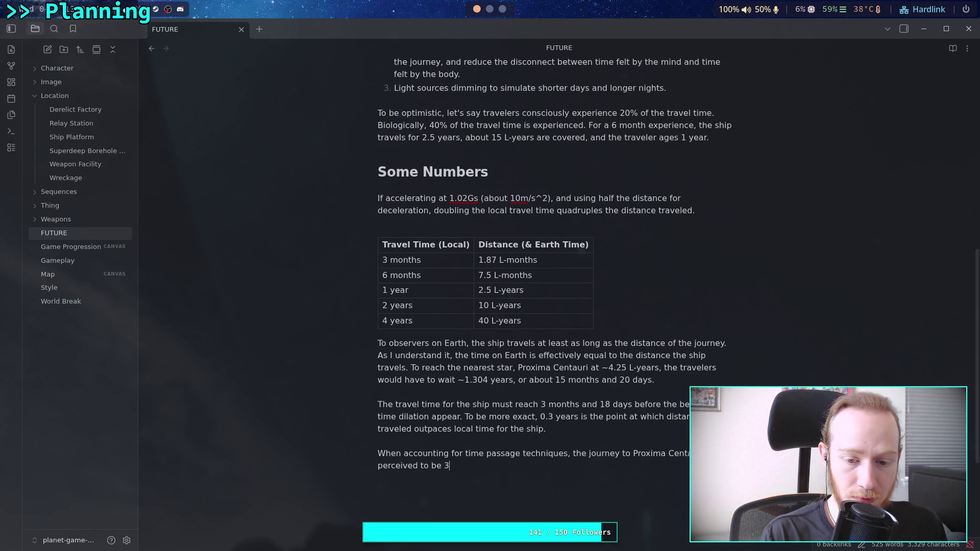
{"action": "left_click", "coordinate": [489, 9]}
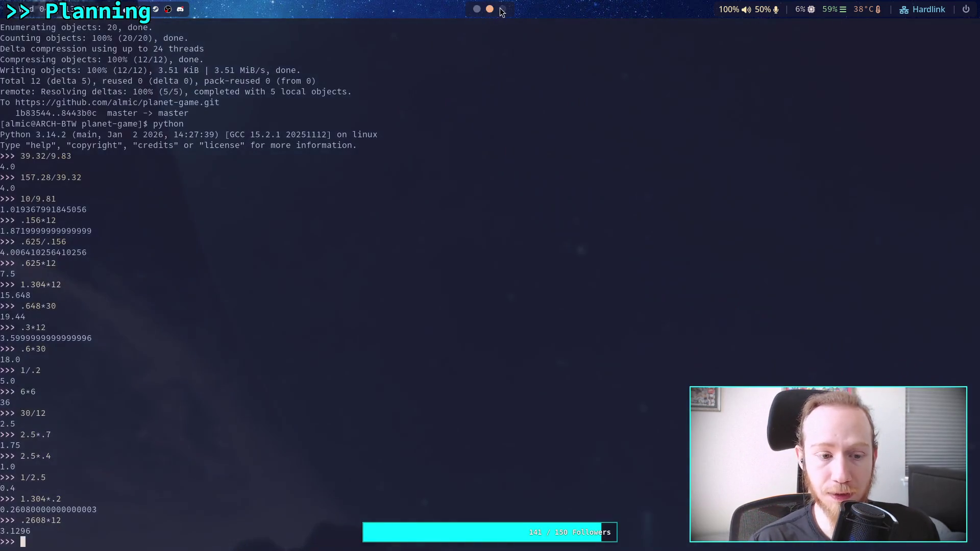
Step: Convert 0.1296 months to days in Python and add 'about 3 months and 4 days, and biologically is'
{"action": "type", "text": ".129"}
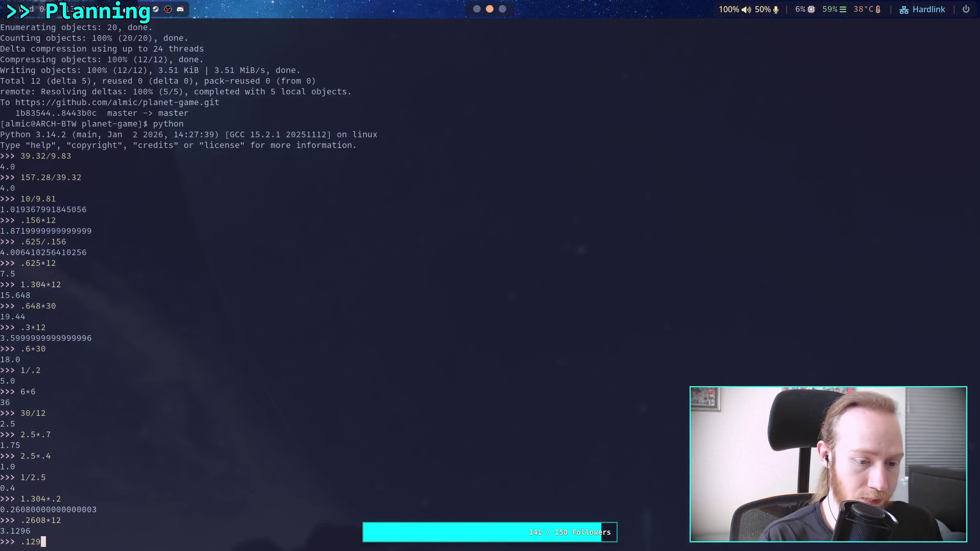
{"action": "type", "text": "7*30"}
{"action": "key", "text": "Return"}
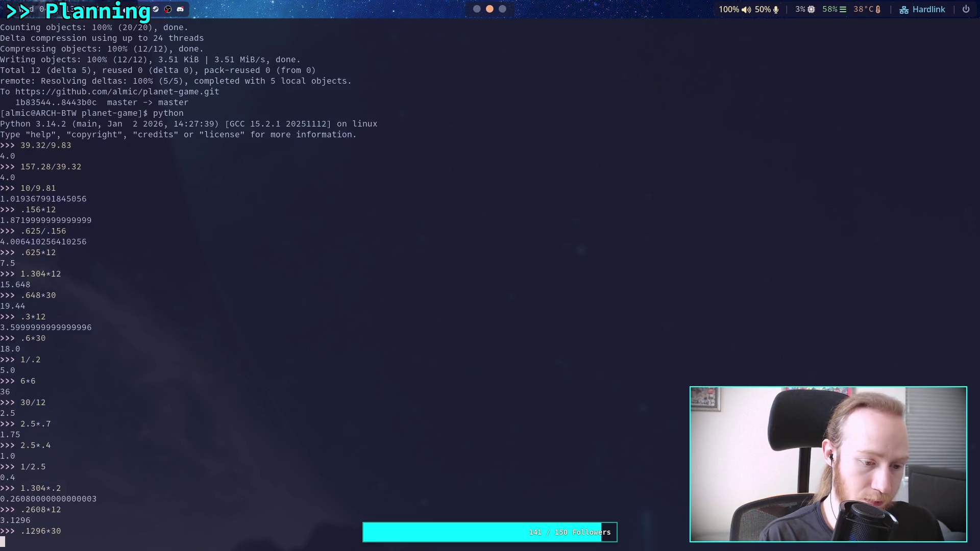
{"action": "key", "text": "super+1"}
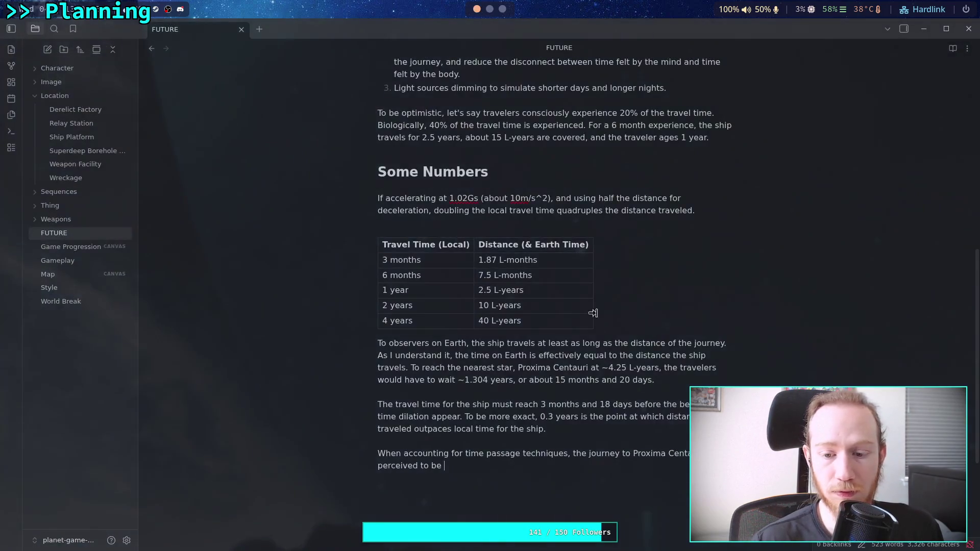
{"action": "type", "text": "about "}
{"action": "type", "text": "3 me"}
{"action": "type", "text": "nths"}
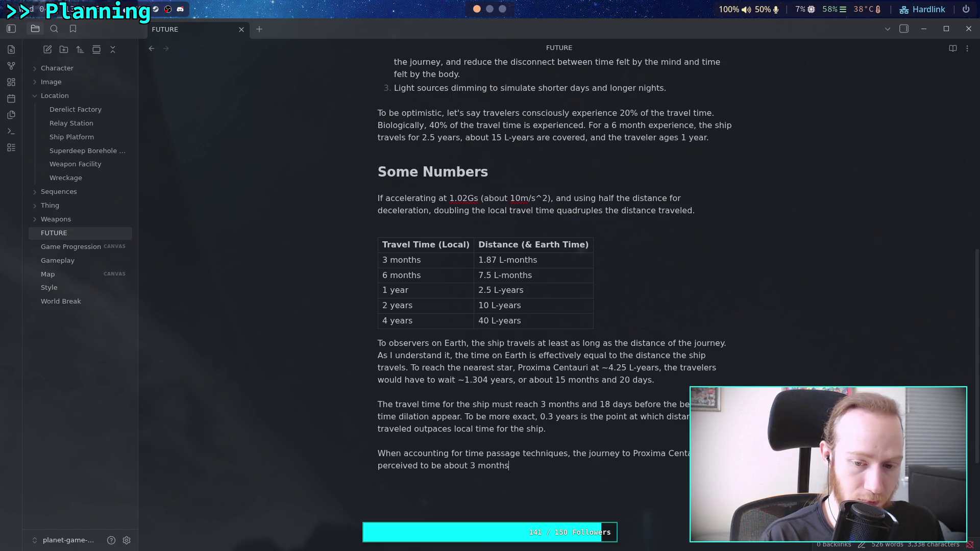
{"action": "type", "text": " and 4 day"}
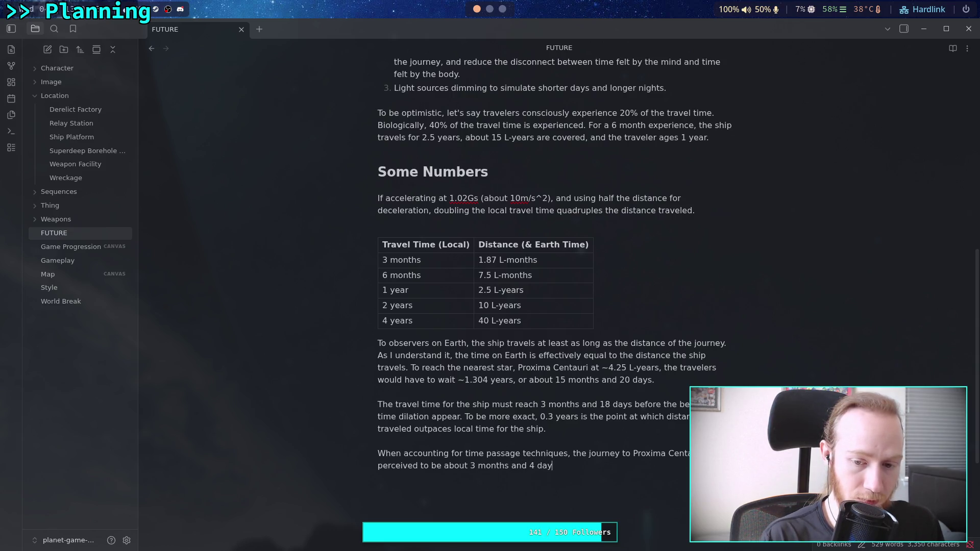
{"action": "type", "text": "s, and "}
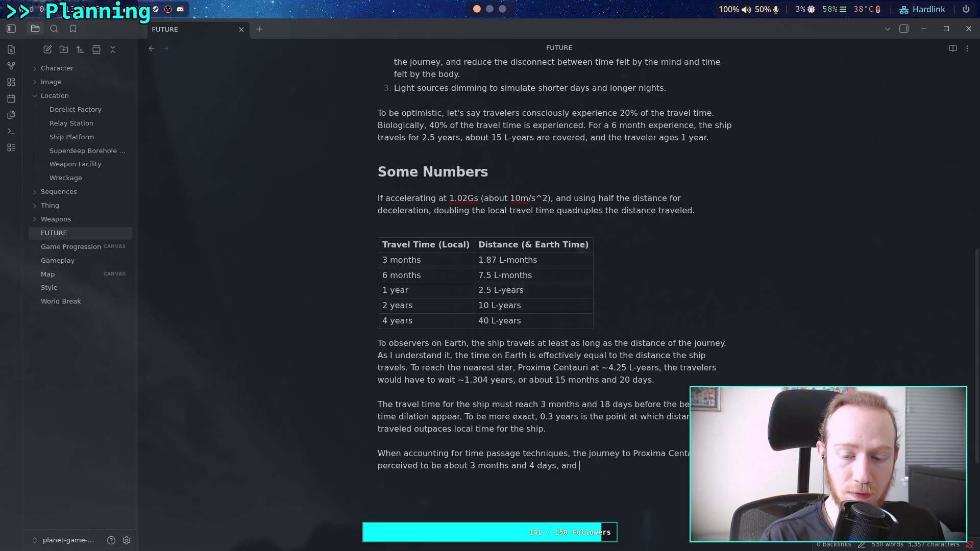
{"action": "type", "text": "bioli"}
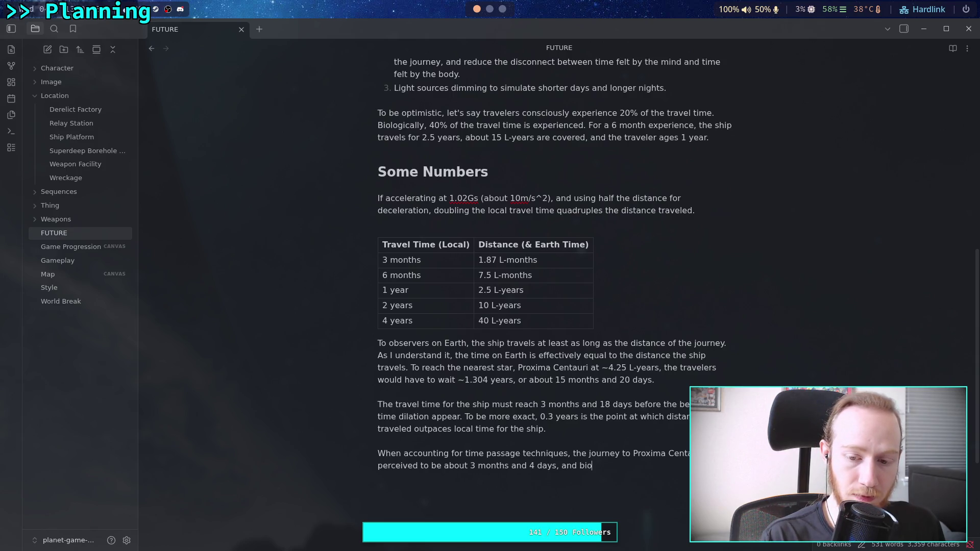
{"action": "key", "text": "BackSpace"}
{"action": "type", "text": "ogica"}
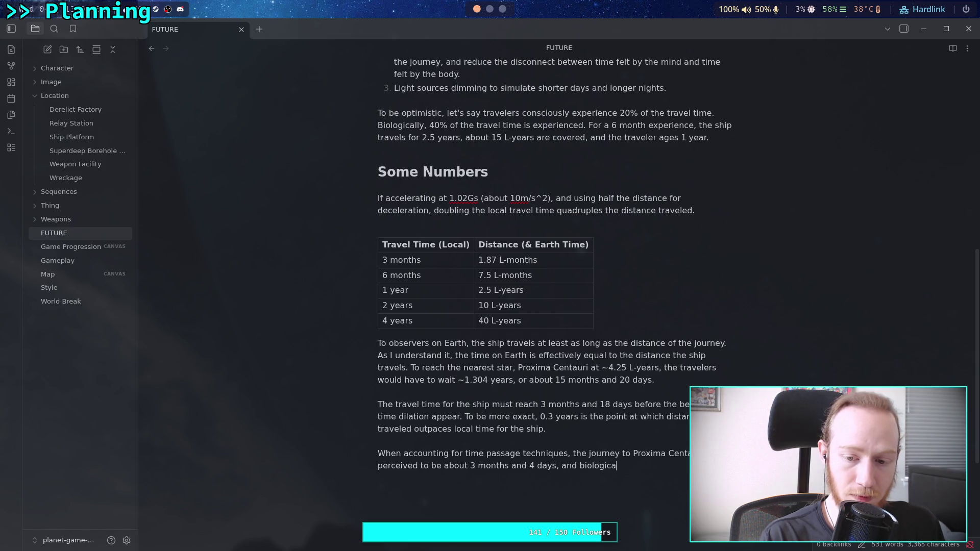
{"action": "type", "text": "lly is 7"}
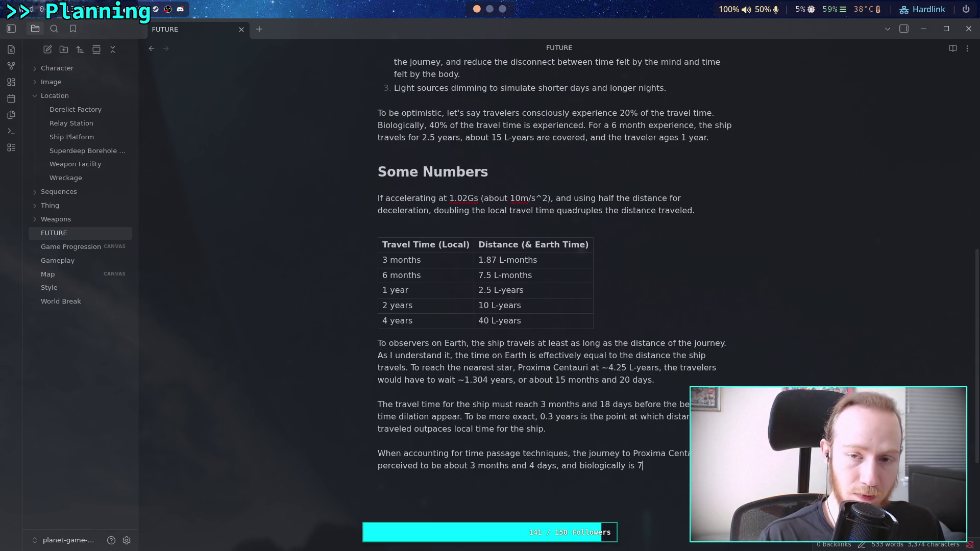
Step: Double the day calculation in Python and finish the sentence with 'under 8 months'
{"action": "key", "text": "super+2"}
{"action": "key", "text": "Up"}
{"action": "key", "text": "Left"}
{"action": "key", "text": "Left"}
{"action": "key", "text": "End"}
{"action": "type", "text": "*2"}
{"action": "key", "text": "Return"}
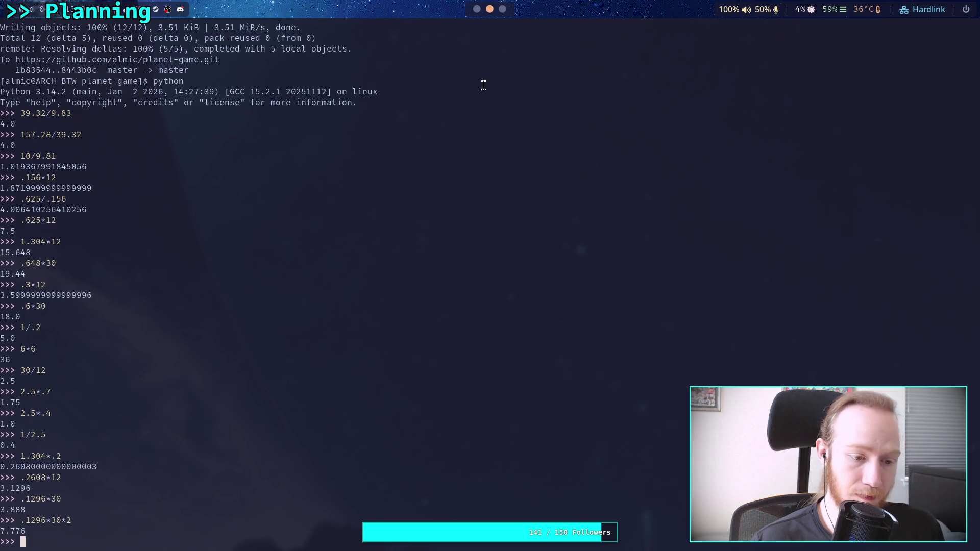
{"action": "left_click", "coordinate": [476, 9]}
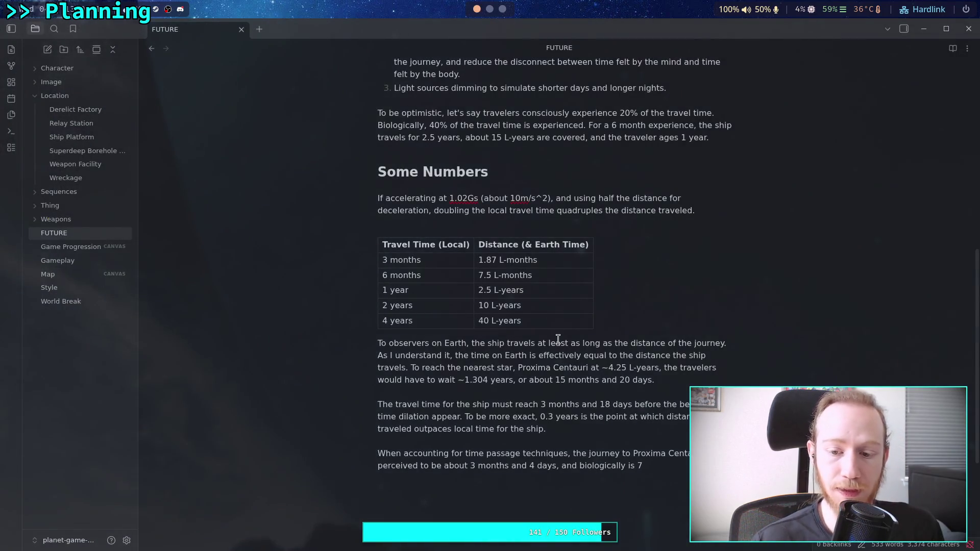
{"action": "key", "text": "BackSpace"}
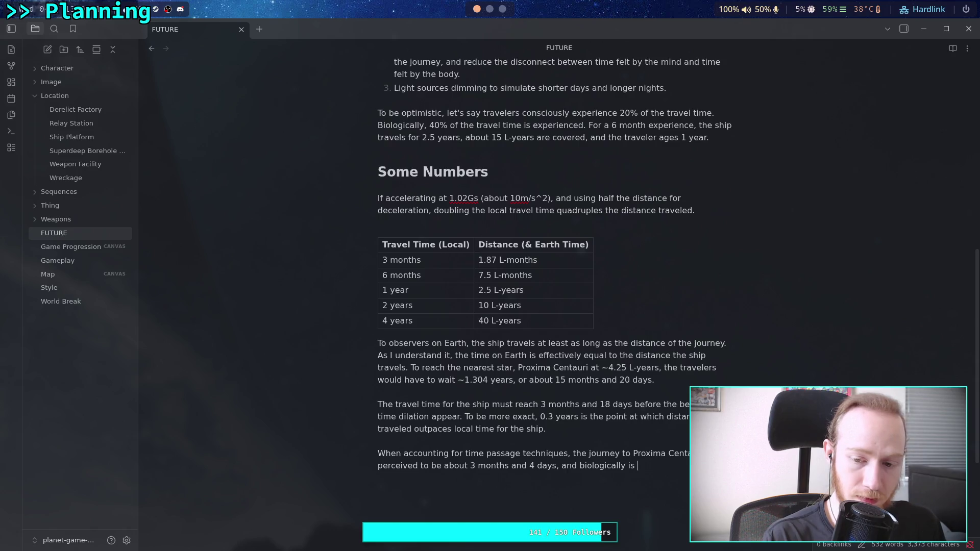
{"action": "type", "text": "under "}
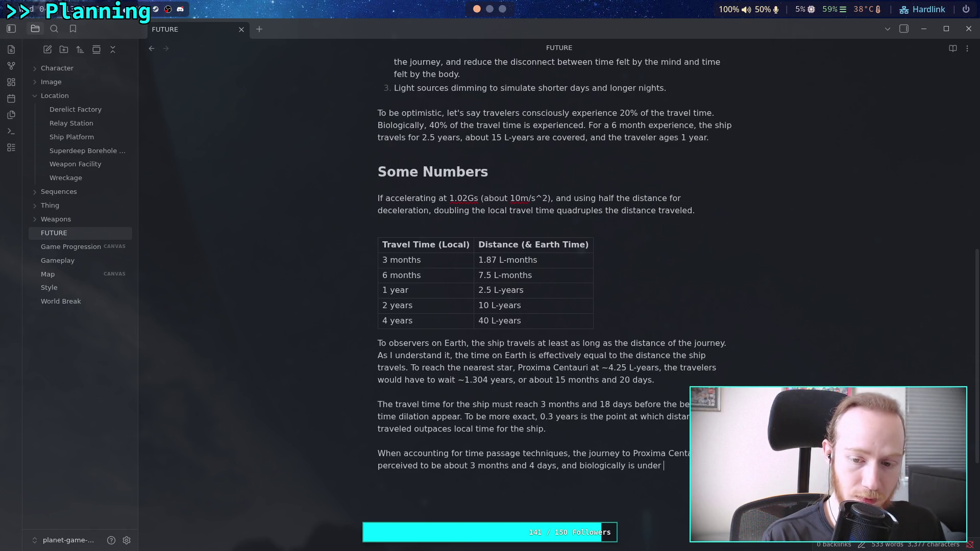
{"action": "type", "text": "8 mon"}
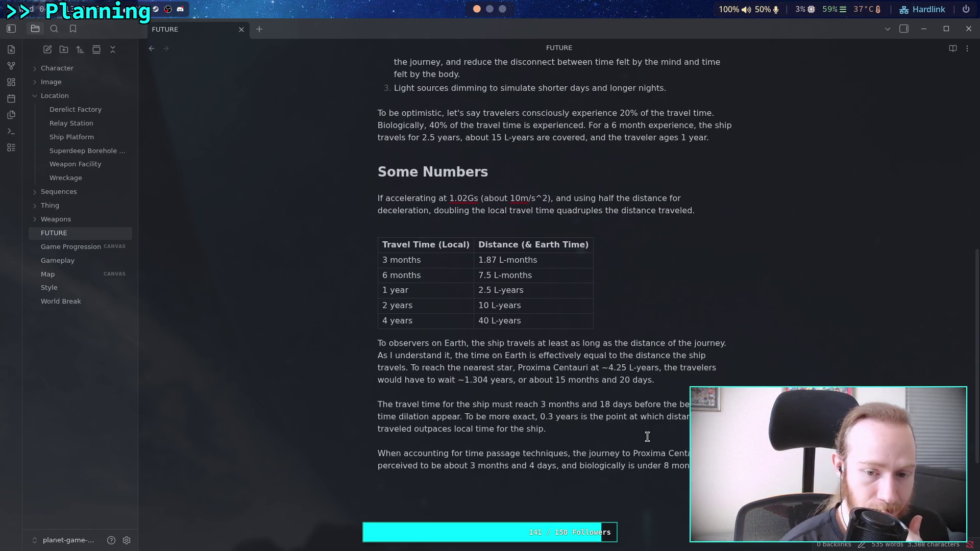
{"action": "left_click_drag", "start_coordinate": [686, 467], "coordinate": [370, 459]}
Step: Move the 'When accounting…' paragraph to after the line ending in 20 days
{"action": "key", "text": "BackSpace"}
{"action": "key", "text": "BackSpace"}
{"action": "key", "text": "BackSpace"}
{"action": "left_click", "coordinate": [677, 383]}
{"action": "key", "text": "Return"}
{"action": "key", "text": "Return"}
{"action": "key", "text": "ctrl+v"}
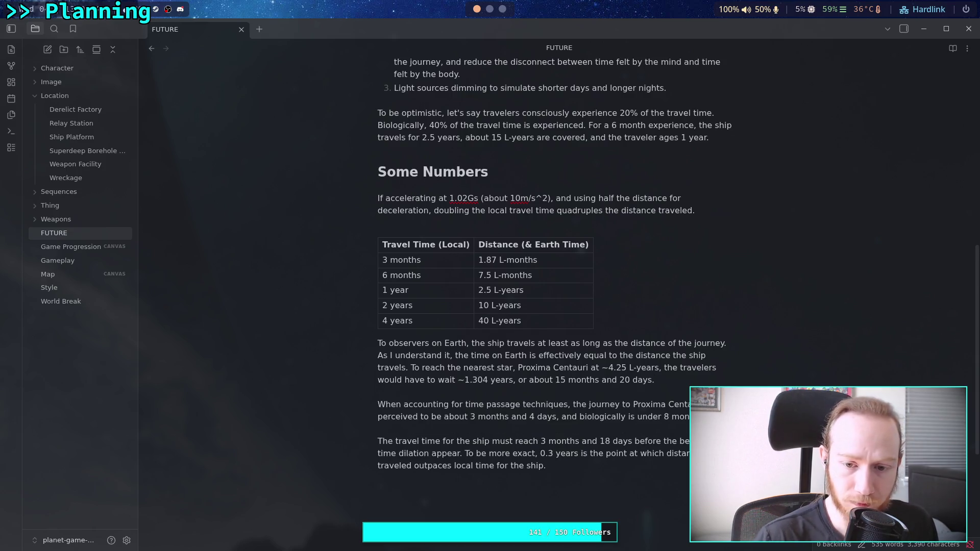
Step: Move 'The travel time for the ship…' paragraph above 'To observers on Earth'
{"action": "left_click_drag", "start_coordinate": [545, 466], "coordinate": [349, 442]}
{"action": "key", "text": "ctrl+c"}
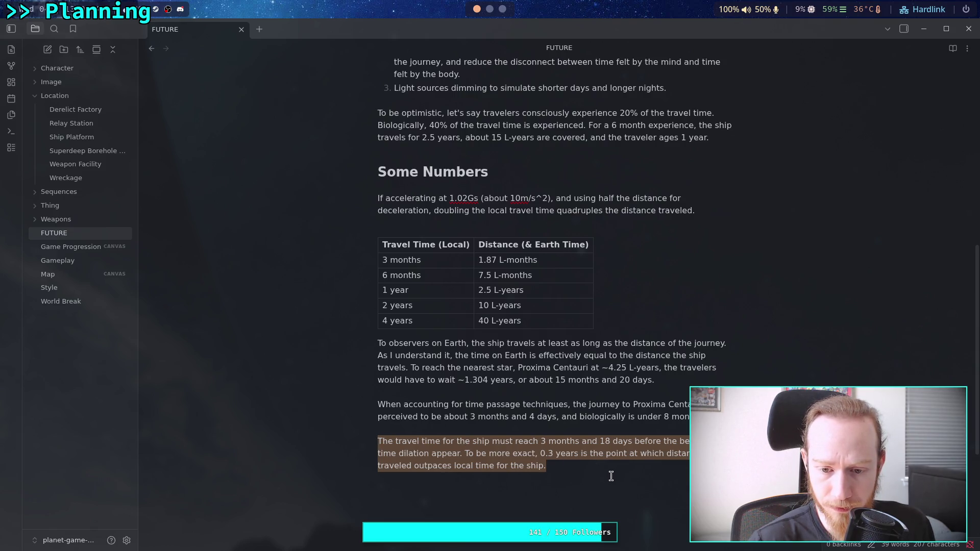
{"action": "key", "text": "BackSpace"}
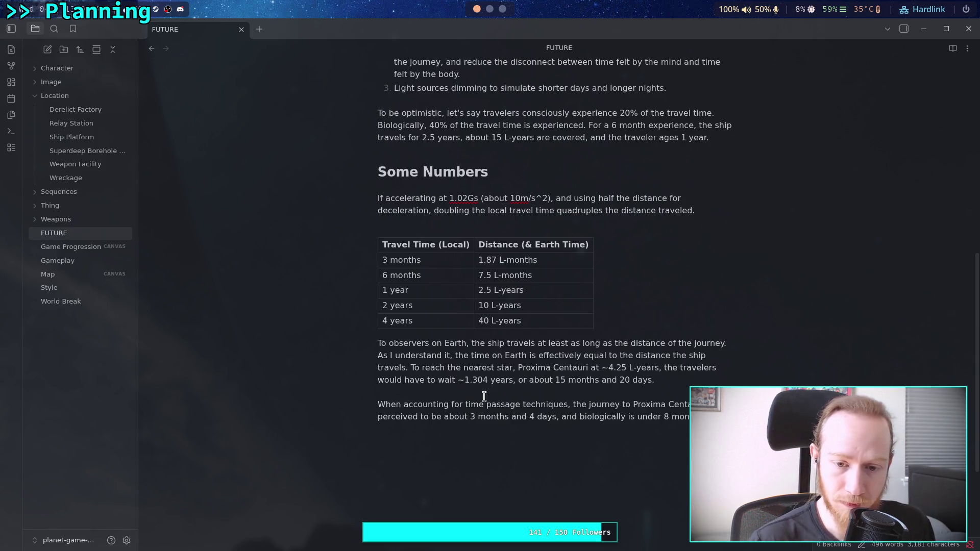
{"action": "left_click", "coordinate": [378, 347]}
{"action": "key", "text": "Return"}
{"action": "key", "text": "ctrl+v"}
{"action": "key", "text": "Return"}
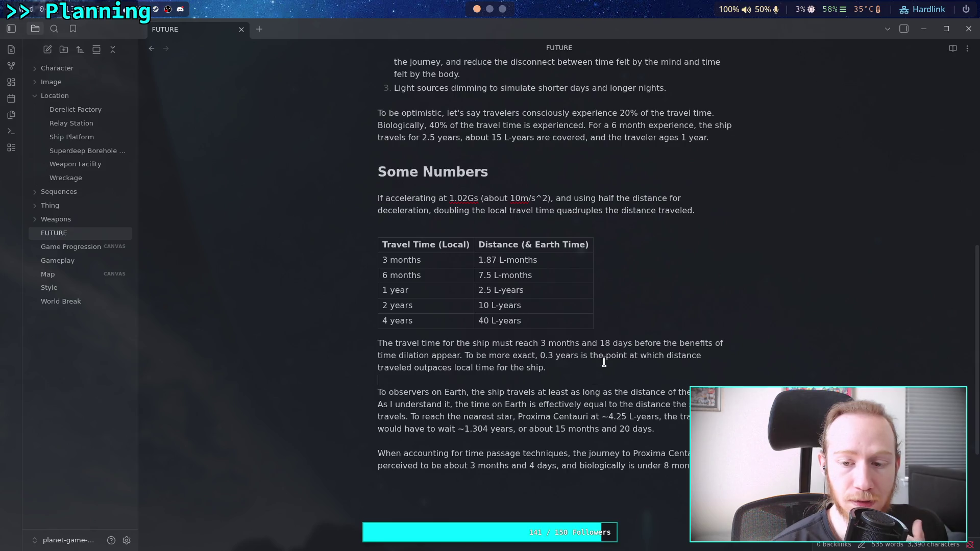
Step: Insert 'the rate' before 'distance' and before 'local time' in the 0.3-years sentence
{"action": "left_click", "coordinate": [665, 356]}
{"action": "type", "text": "the rate"}
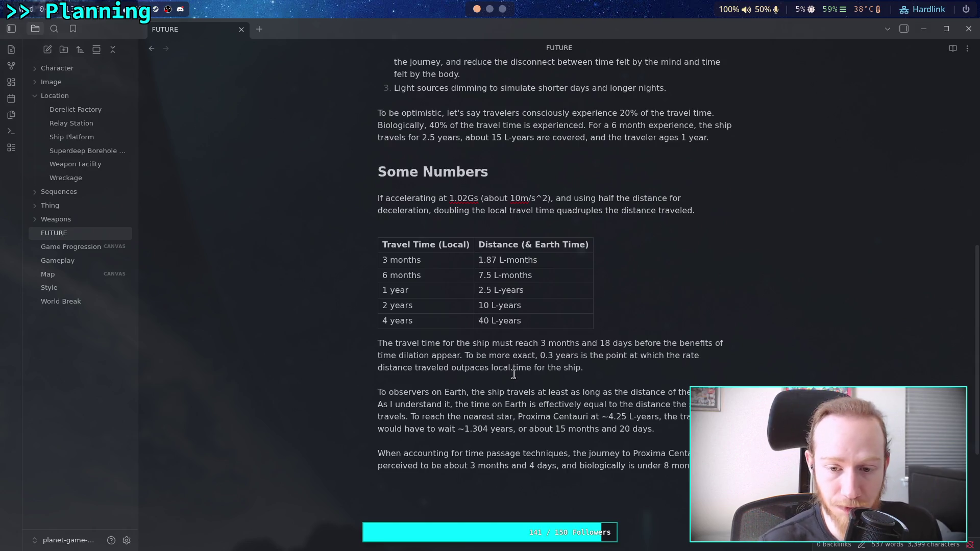
{"action": "left_click", "coordinate": [490, 368]}
{"action": "type", "text": "rate "}
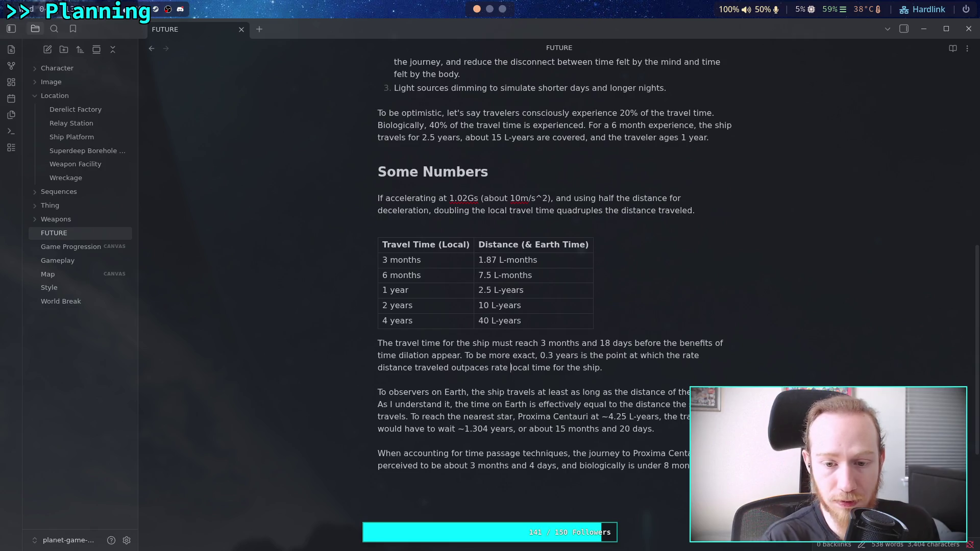
{"action": "type", "text": "of"}
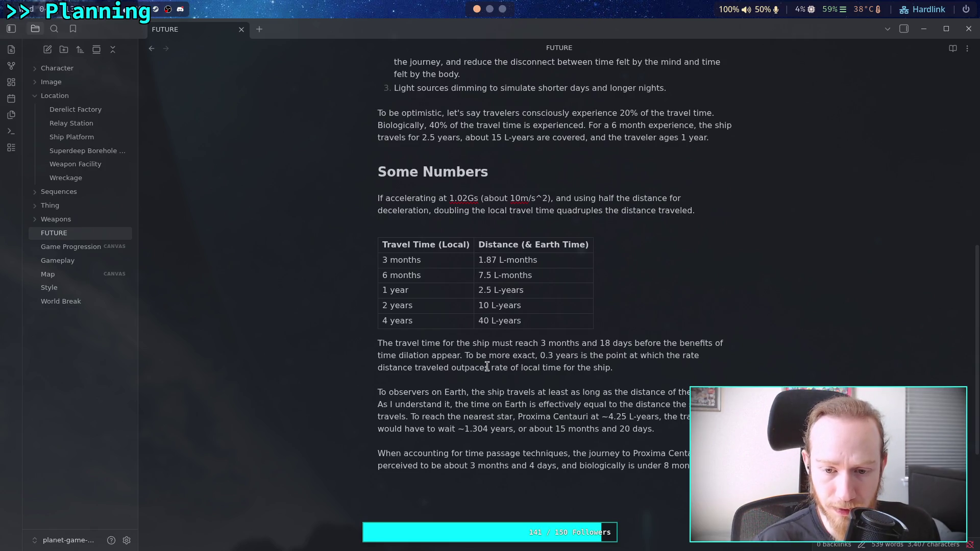
{"action": "key", "text": "BackSpace"}
{"action": "key", "text": "BackSpace"}
{"action": "key", "text": "BackSpace"}
{"action": "type", "text": "the"}
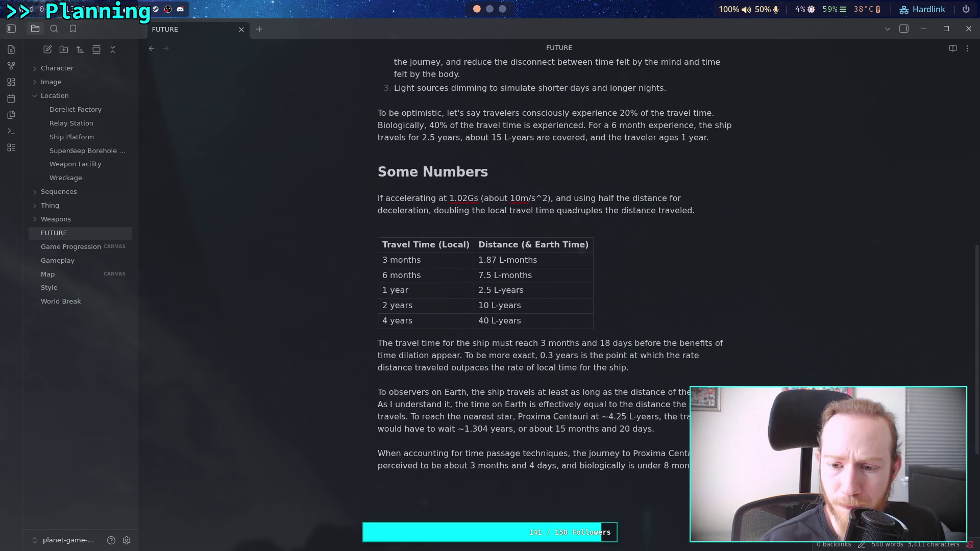
Step: Add 'of' after 'the rate' and 'passed' after 'local time' to finish the wording
{"action": "left_click", "coordinate": [706, 356]}
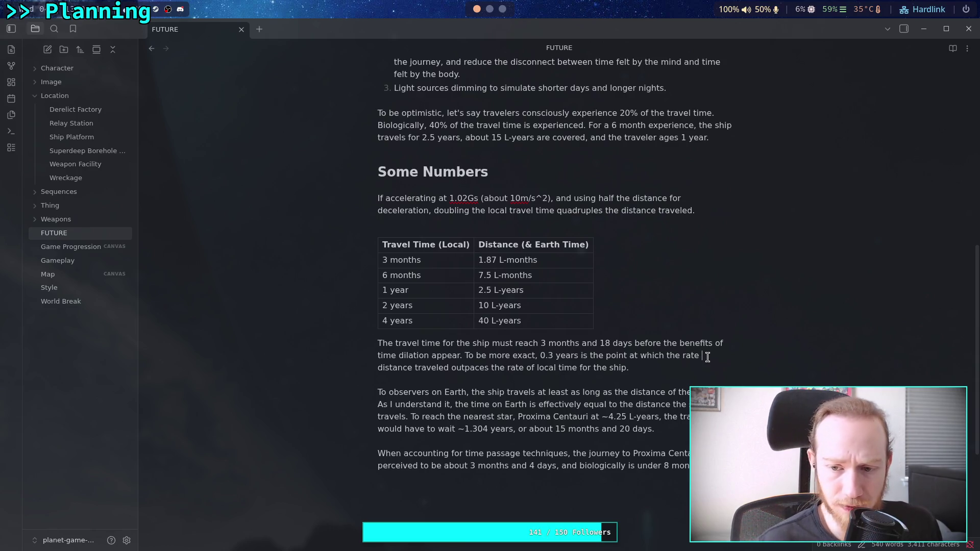
{"action": "type", "text": "og"}
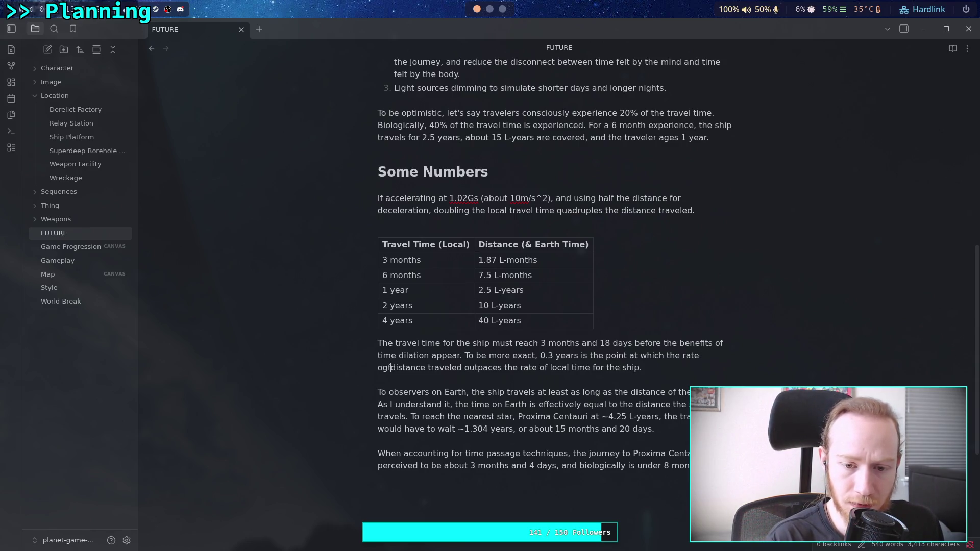
{"action": "key", "text": "BackSpace"}
{"action": "type", "text": "f"}
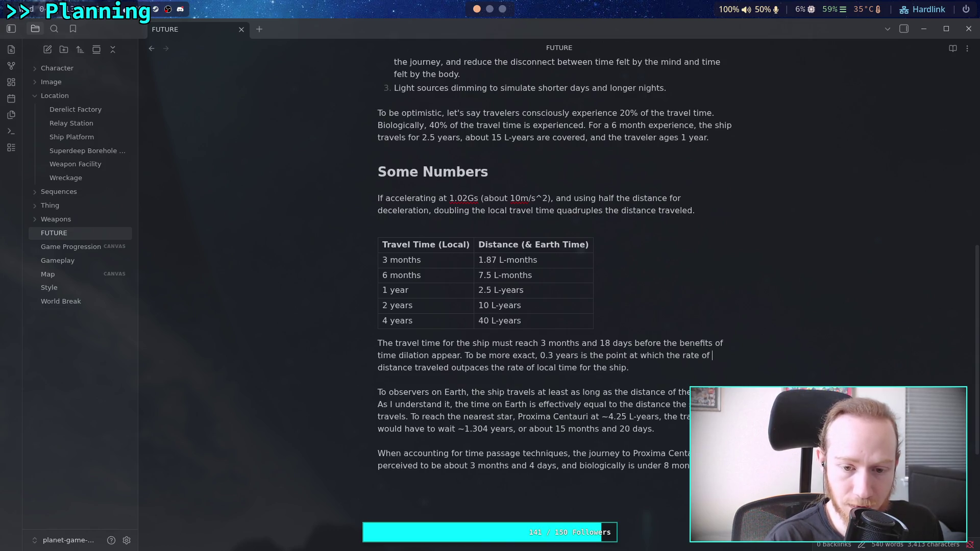
{"action": "left_click", "coordinate": [578, 368]}
{"action": "type", "text": "passed"}
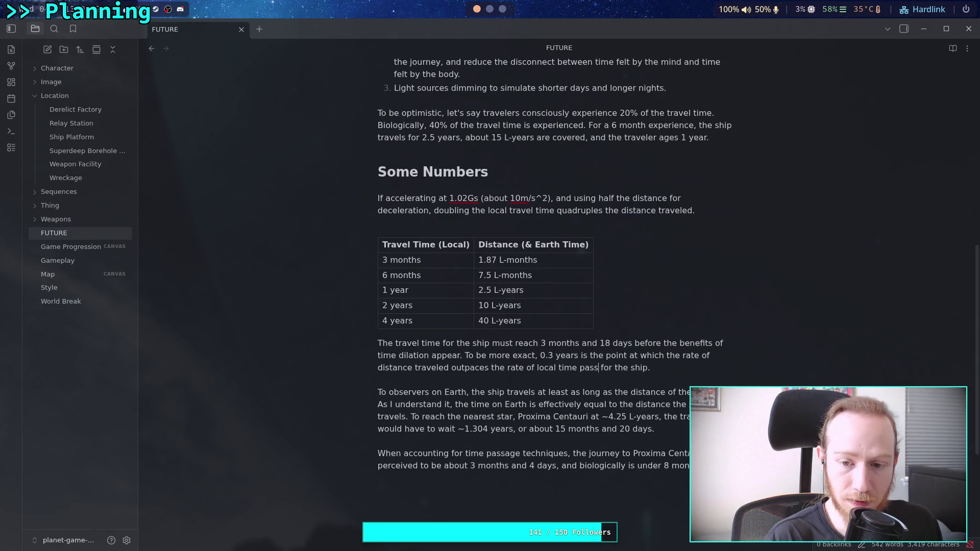
{"action": "scroll", "coordinate": [575, 419], "scroll_direction": "down", "scroll_amount": 1}
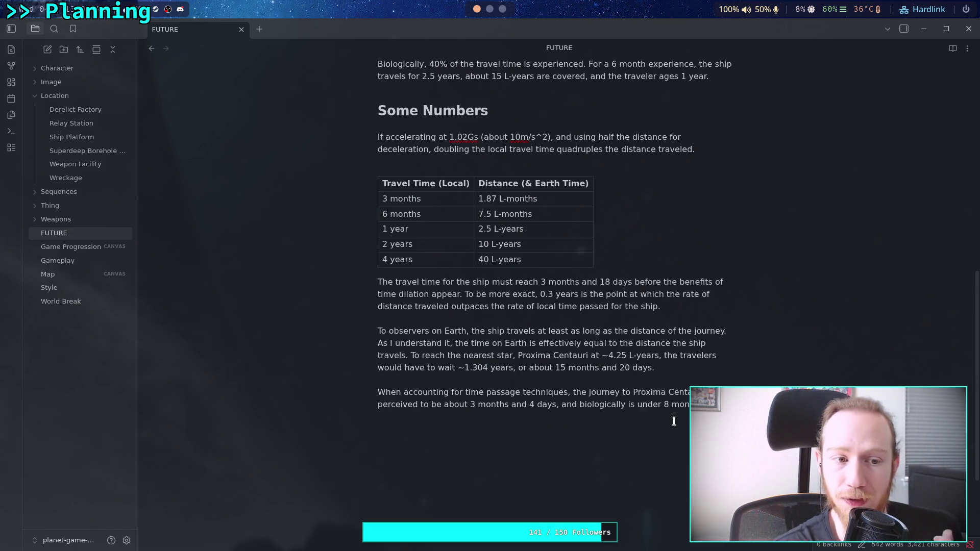
{"action": "scroll", "coordinate": [674, 421], "scroll_direction": "up", "scroll_amount": 5}
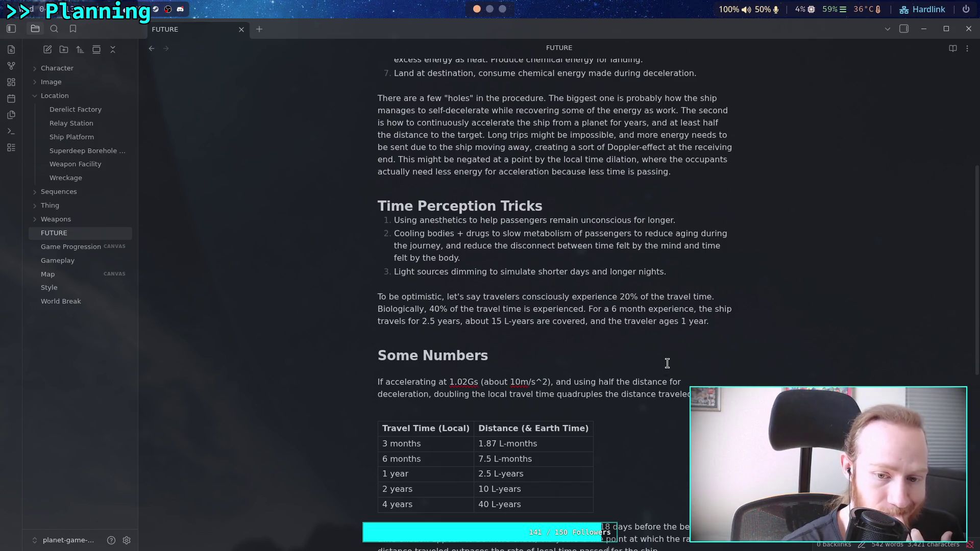
{"action": "scroll", "coordinate": [667, 364], "scroll_direction": "down", "scroll_amount": 1}
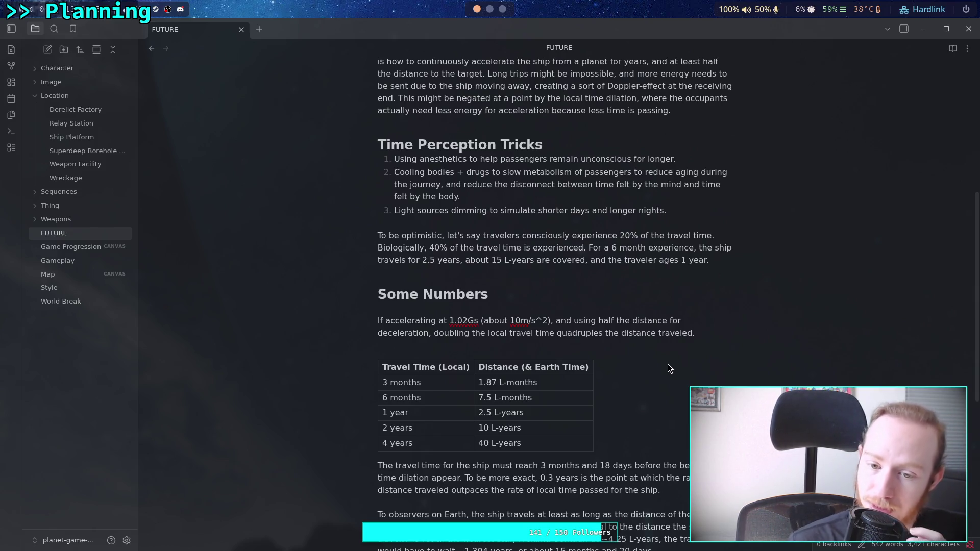
{"action": "scroll", "coordinate": [667, 363], "scroll_direction": "down", "scroll_amount": 3}
{"action": "left_click_drag", "start_coordinate": [433, 210], "coordinate": [693, 211]}
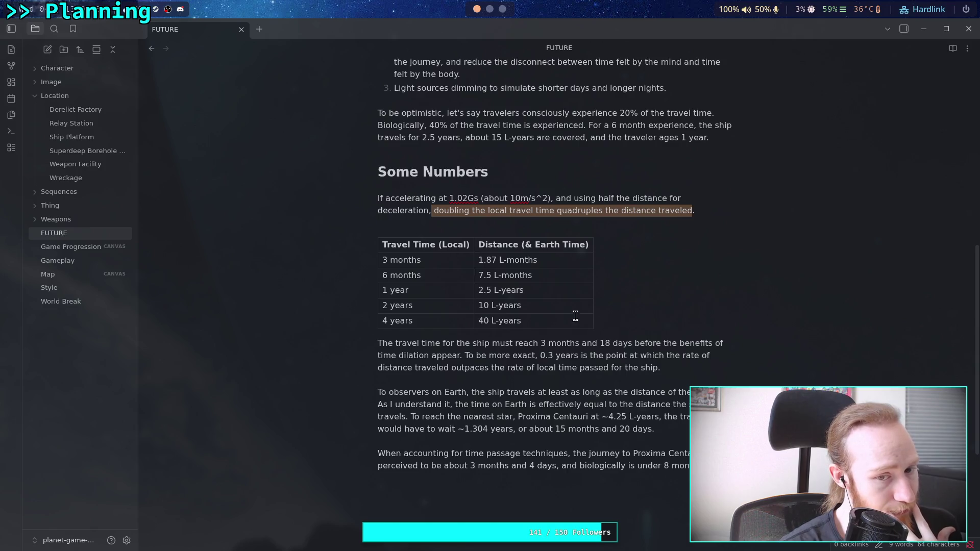
{"action": "scroll", "coordinate": [597, 379], "scroll_direction": "up", "scroll_amount": 3}
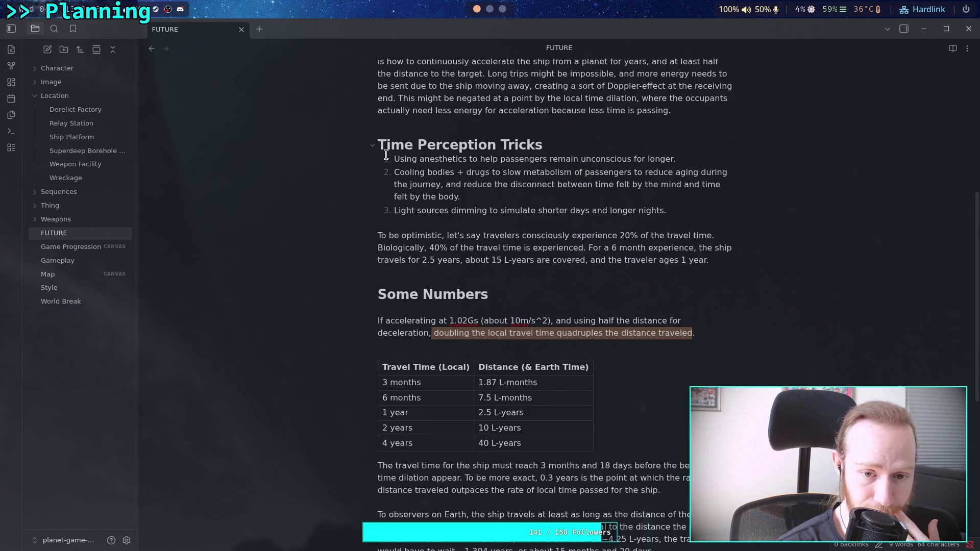
{"action": "scroll", "coordinate": [380, 143], "scroll_direction": "up", "scroll_amount": 3}
Step: Cut the Time Perception Tricks section and paste it below the '15 months and 20 days' paragraph
{"action": "mouse_move", "coordinate": [378, 267]}
{"action": "left_mouse_down"}
{"action": "mouse_move", "coordinate": [635, 383]}
{"action": "mouse_move", "coordinate": [716, 383]}
{"action": "left_mouse_up"}
{"action": "key", "text": "BackSpace"}
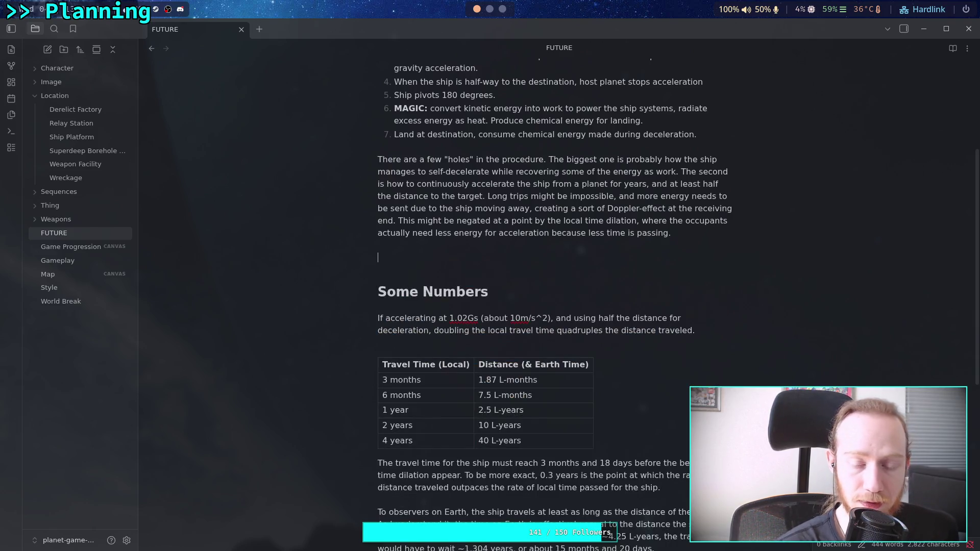
{"action": "key", "text": "Delete"}
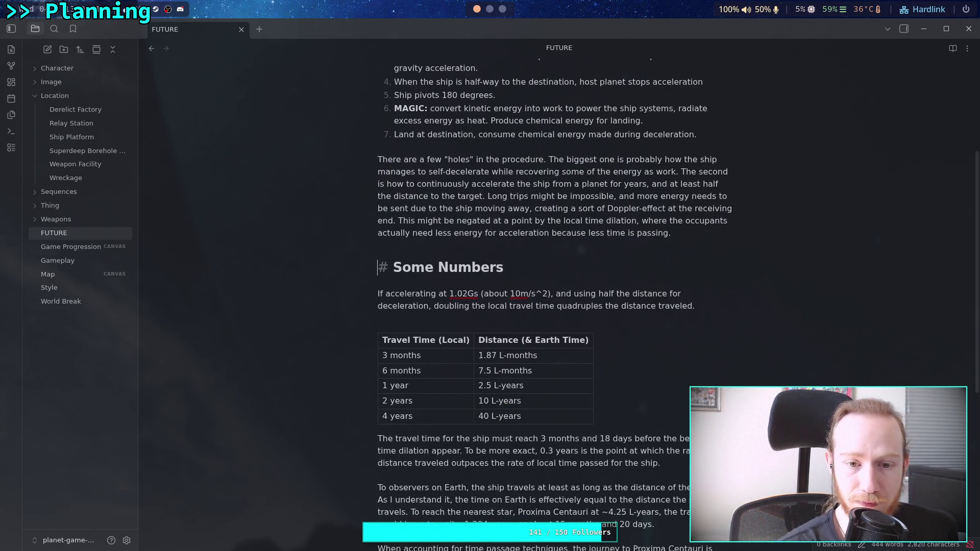
{"action": "scroll", "coordinate": [509, 349], "scroll_direction": "down", "scroll_amount": 3}
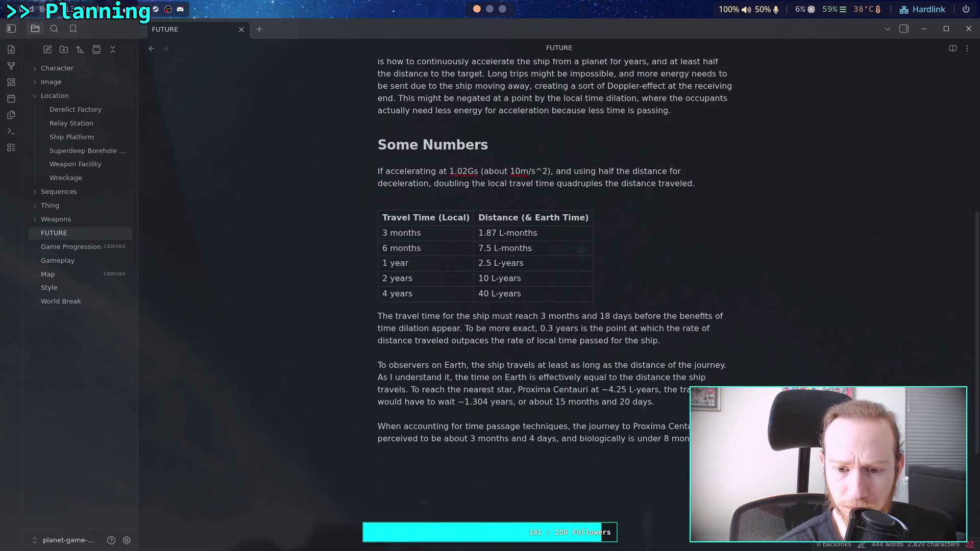
{"action": "key", "text": "Return"}
{"action": "key", "text": "ctrl+v"}
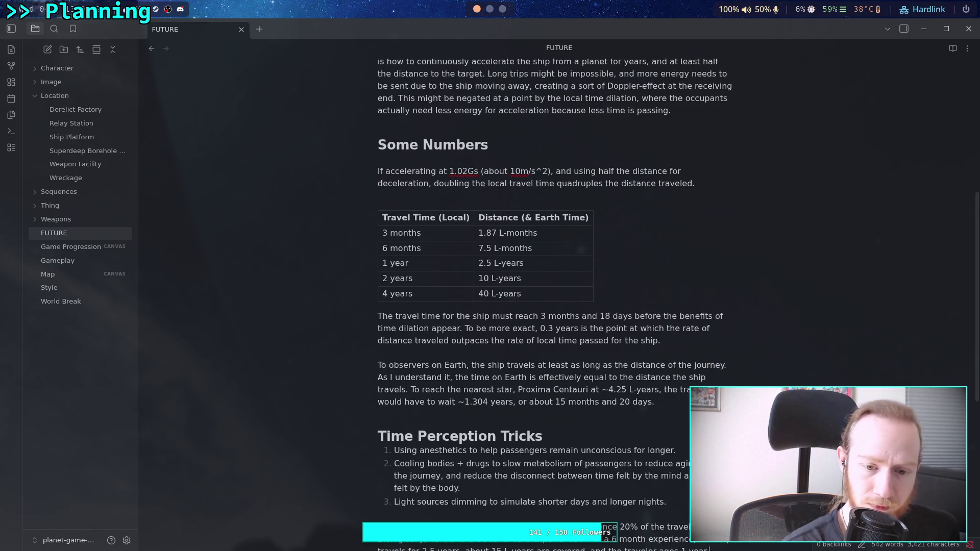
{"action": "scroll", "coordinate": [467, 305], "scroll_direction": "down", "scroll_amount": 3}
{"action": "scroll", "coordinate": [467, 305], "scroll_direction": "down", "scroll_amount": 1}
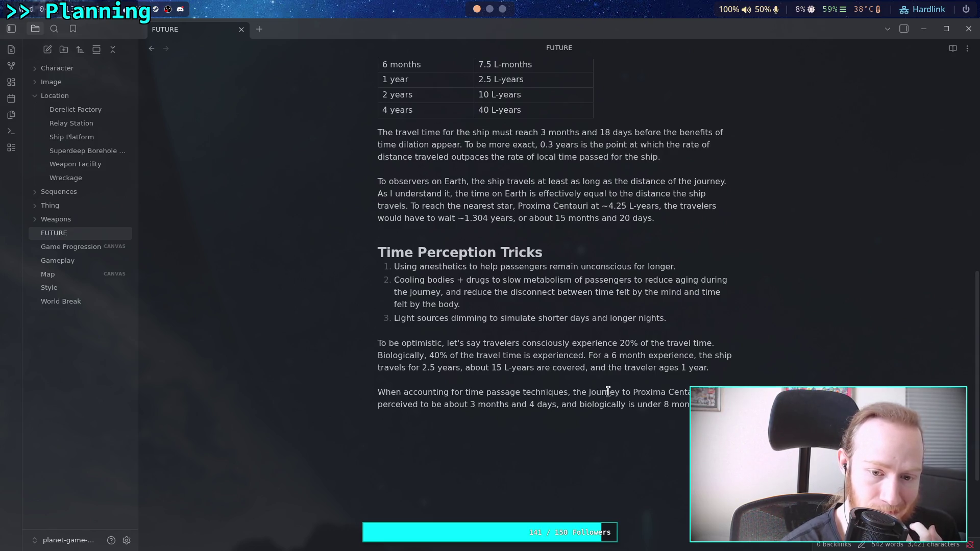
{"action": "type", "text": "It"}
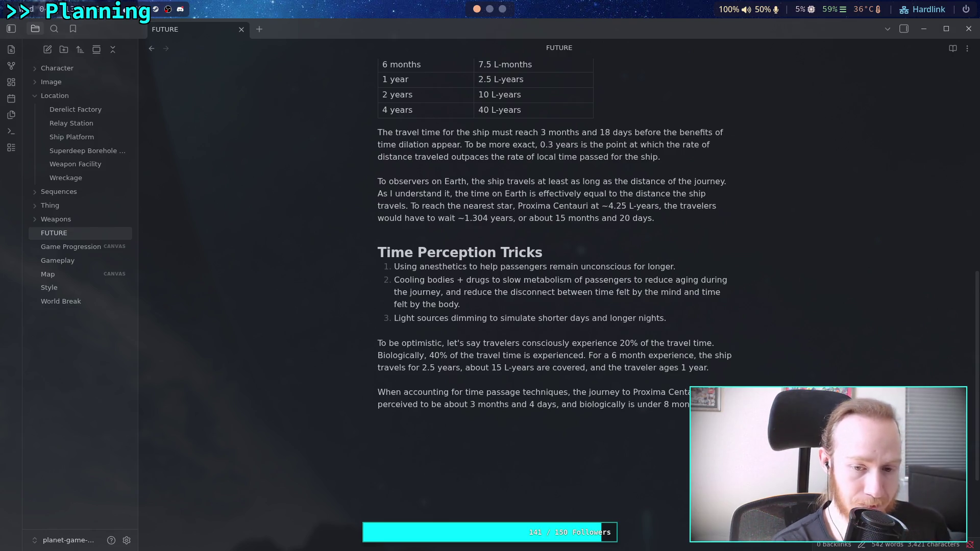
{"action": "type", "text": "'sa lig"}
{"action": "key", "text": "BackSpace"}
{"action": "key", "text": "BackSpace"}
{"action": "key", "text": "BackSpace"}
{"action": "key", "text": "BackSpace"}
{"action": "key", "text": "BackSpace"}
{"action": "type", "text": "table "}
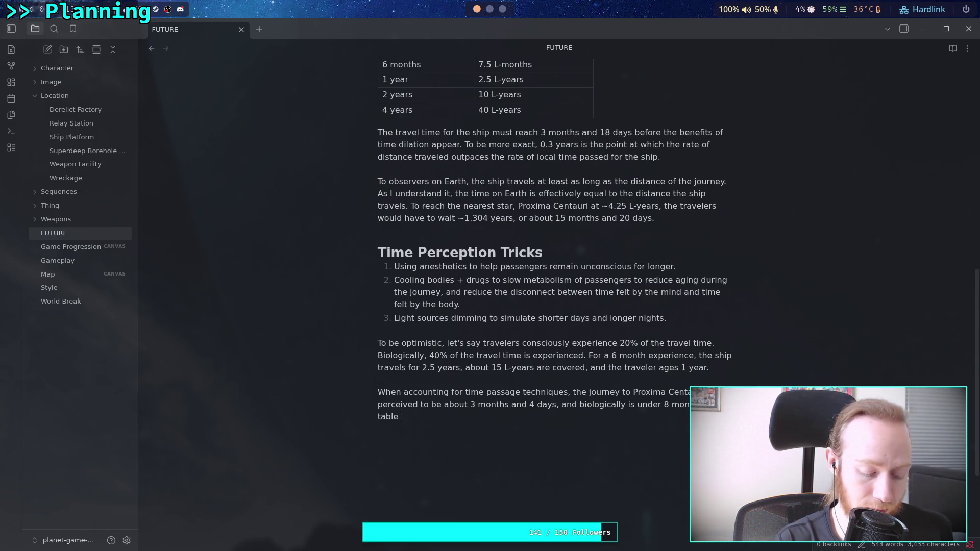
{"action": "type", "text": "demonstrates these"}
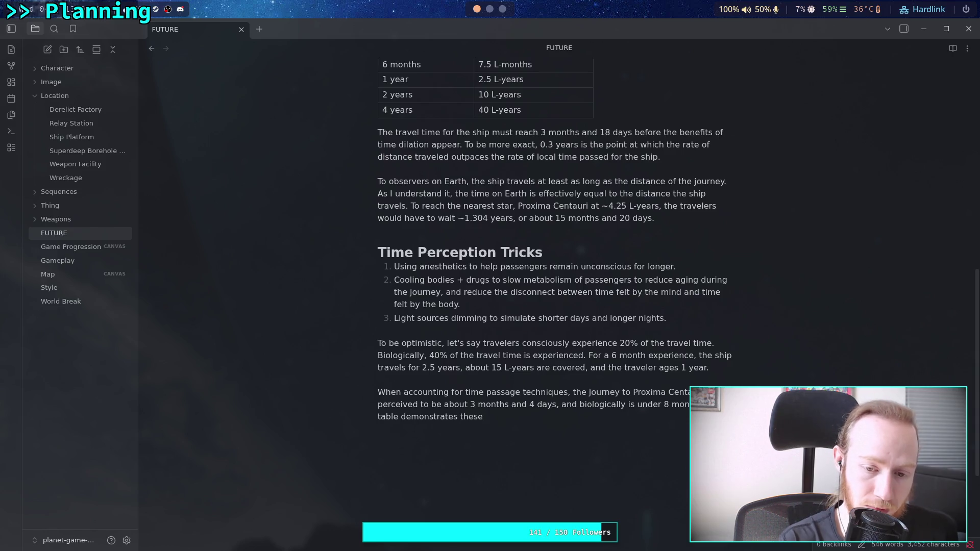
{"action": "key", "text": "ctrl+BackSpace"}
{"action": "key", "text": "ctrl+BackSpace"}
{"action": "key", "text": "ctrl+BackSpace"}
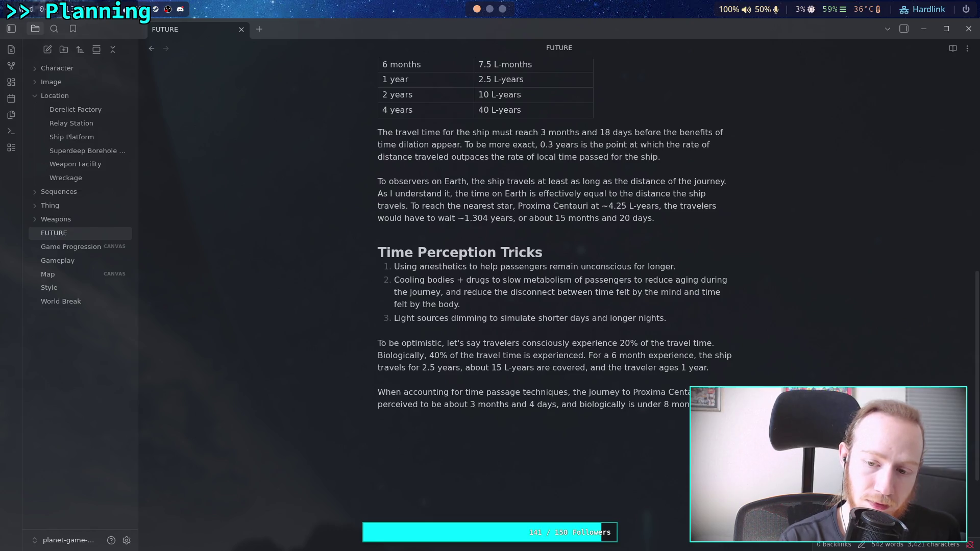
Step: Insert an empty table at the end of the note and remove the blank lines above it
{"action": "right_click", "coordinate": [590, 464]}
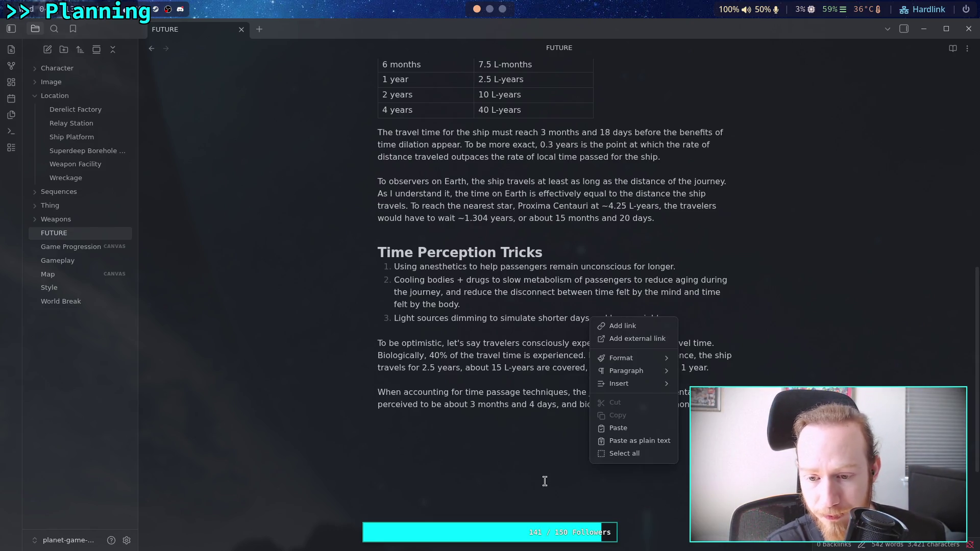
{"action": "mouse_move", "coordinate": [648, 387]}
{"action": "left_click", "coordinate": [686, 390]}
{"action": "scroll", "coordinate": [623, 426], "scroll_direction": "down", "scroll_amount": 4}
{"action": "key", "text": "BackSpace"}
{"action": "key", "text": "BackSpace"}
{"action": "key", "text": "BackSpace"}
{"action": "key", "text": "Left"}
{"action": "left_click", "coordinate": [494, 293]}
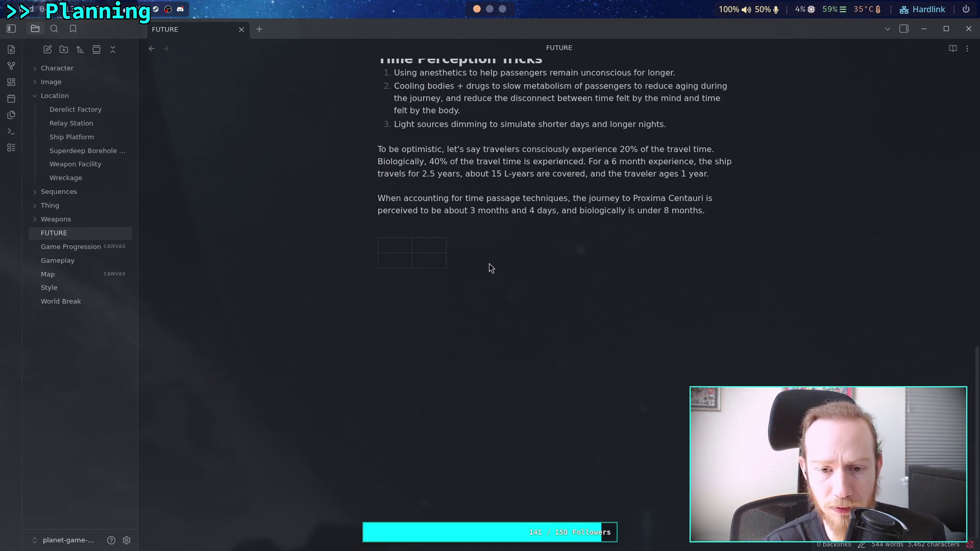
{"action": "scroll", "coordinate": [559, 393], "scroll_direction": "up", "scroll_amount": 5}
{"action": "scroll", "coordinate": [560, 392], "scroll_direction": "down", "scroll_amount": 2}
{"action": "scroll", "coordinate": [586, 389], "scroll_direction": "down", "scroll_amount": 1}
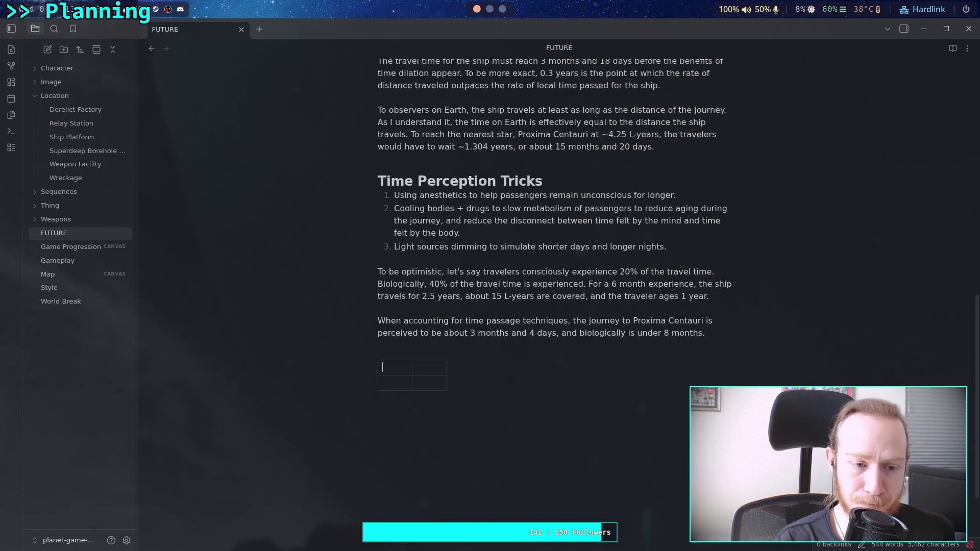
{"action": "scroll", "coordinate": [559, 301], "scroll_direction": "up", "scroll_amount": 2}
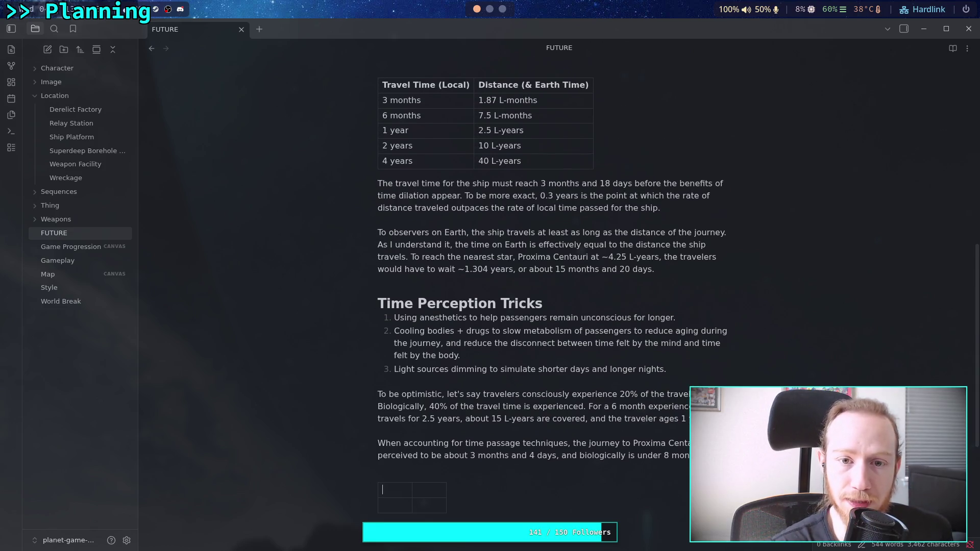
{"action": "scroll", "coordinate": [560, 301], "scroll_direction": "down", "scroll_amount": 1}
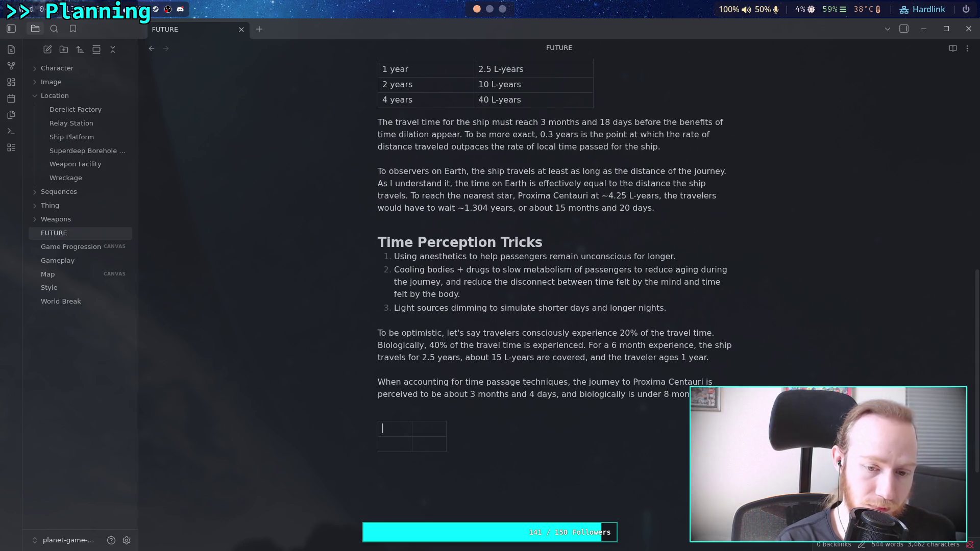
Step: Fill the new table's headers with Perceived, Biological and Distance
{"action": "type", "text": "Per"}
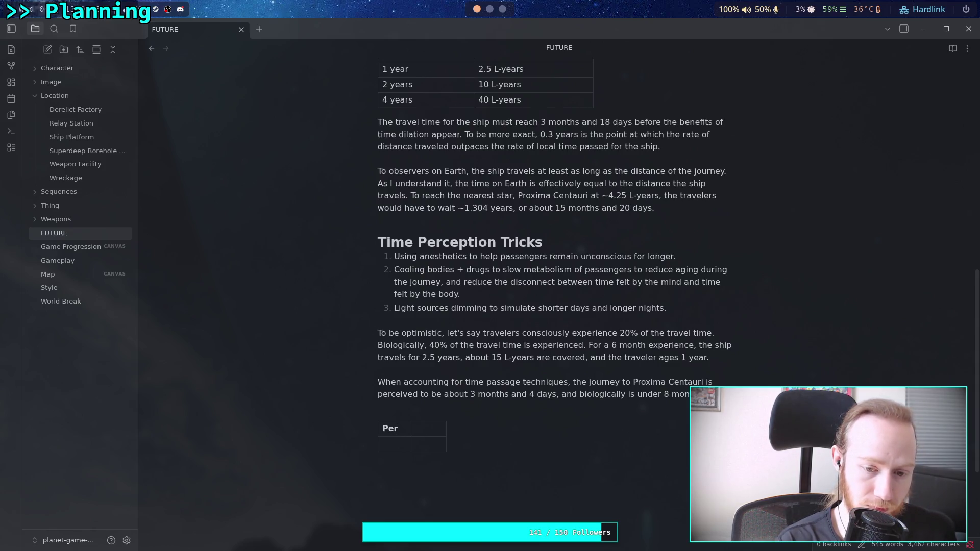
{"action": "type", "text": "ceived"}
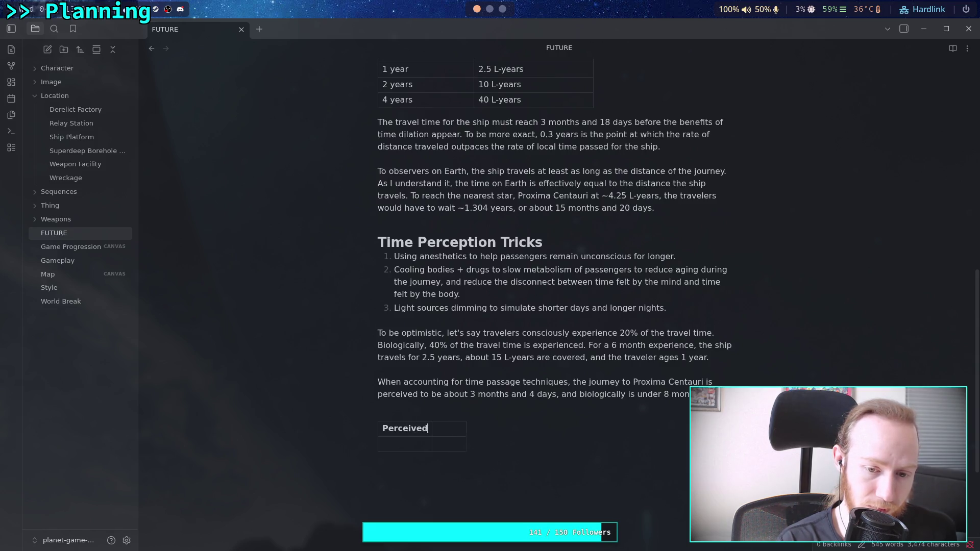
{"action": "type", "text": " Time | "}
{"action": "type", "text": "B"}
{"action": "type", "text": "io"}
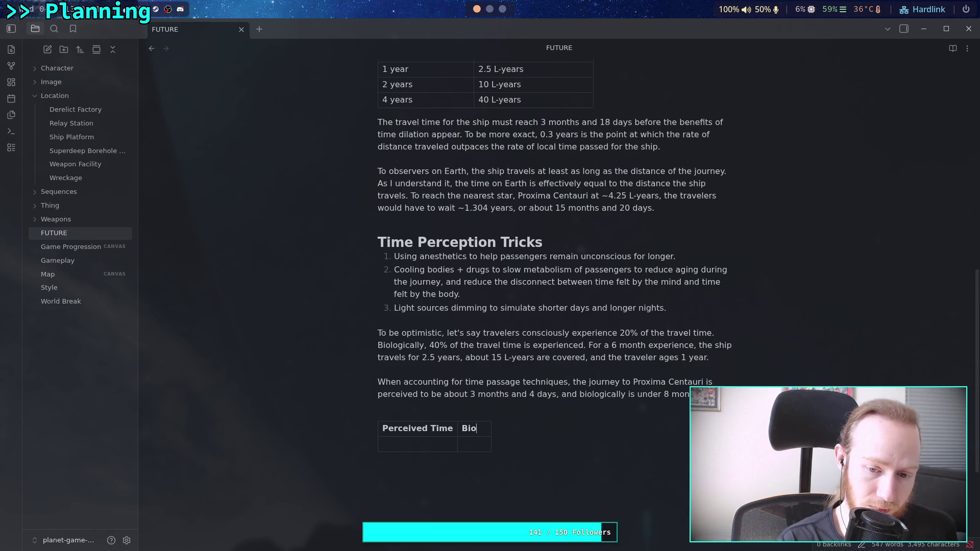
{"action": "type", "text": "logical Time"}
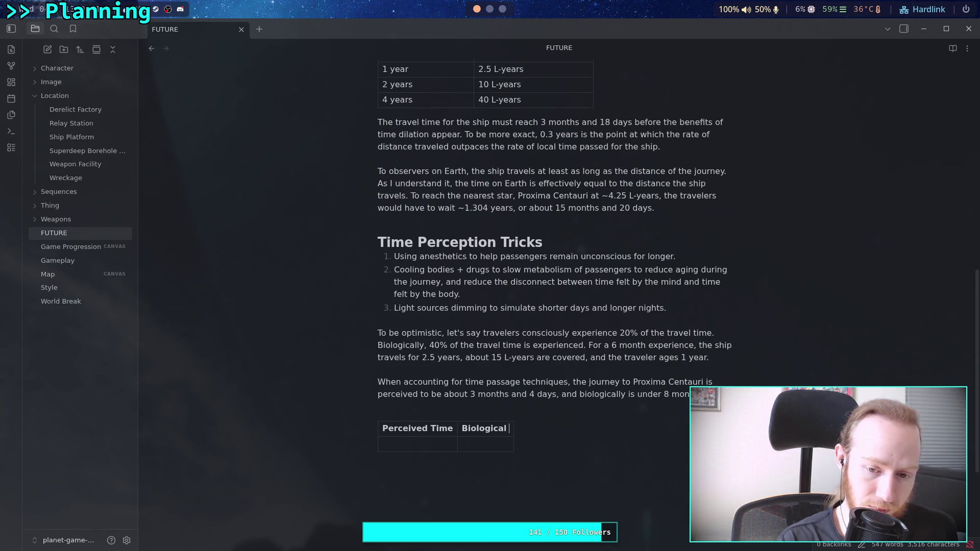
{"action": "left_click", "coordinate": [453, 429]}
{"action": "key", "text": "BackSpace"}
{"action": "key", "text": "BackSpace"}
{"action": "key", "text": "BackSpace"}
{"action": "key", "text": "BackSpace"}
{"action": "key", "text": "BackSpace"}
{"action": "key", "text": "BackSpace"}
{"action": "left_click", "coordinate": [501, 431]}
{"action": "key", "text": "BackSpace"}
{"action": "key", "text": "BackSpace"}
{"action": "key", "text": "BackSpace"}
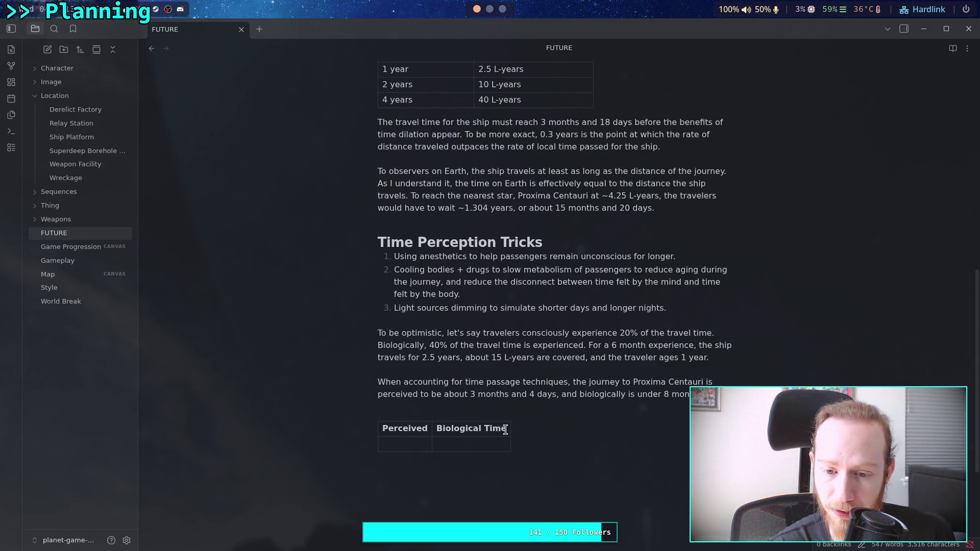
{"action": "type", "text": "|"}
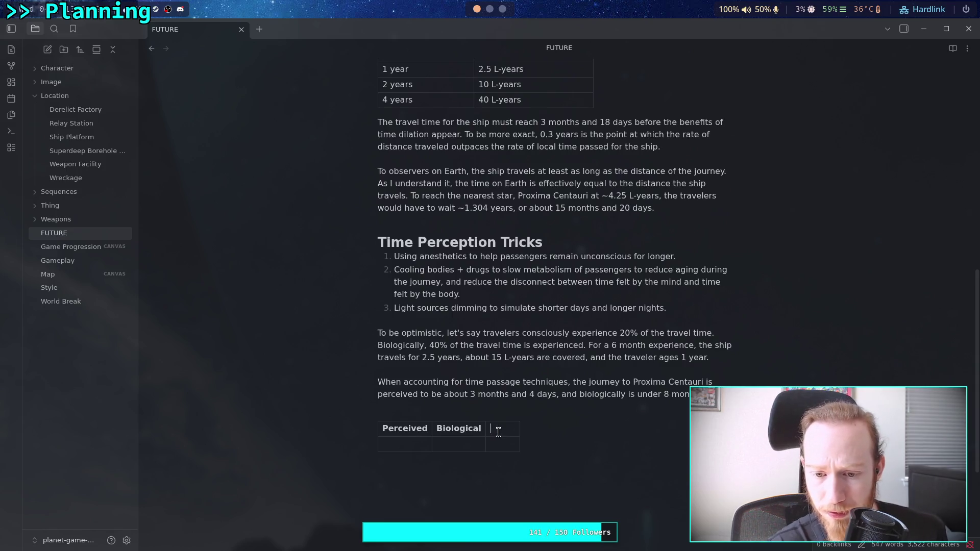
{"action": "type", "text": "Distance"}
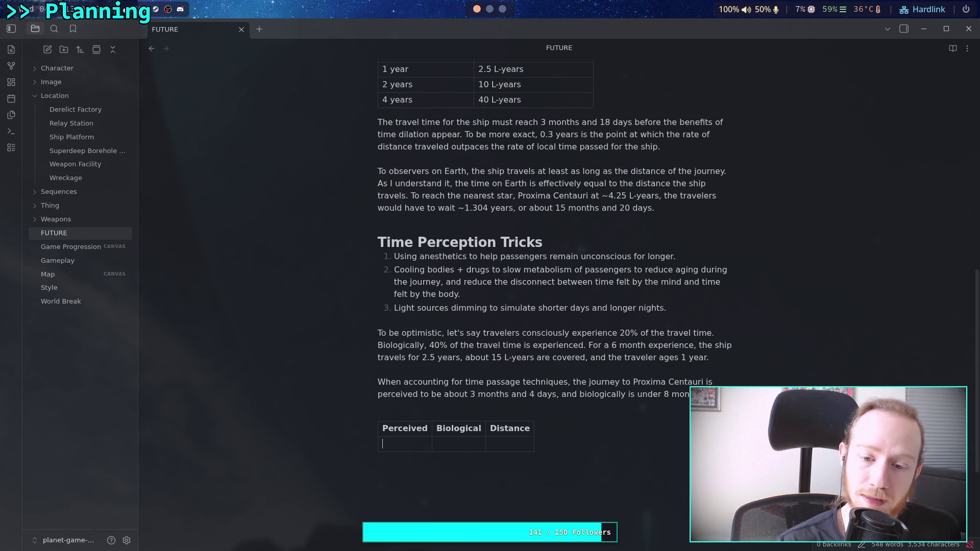
{"action": "left_click", "coordinate": [535, 428]}
{"action": "type", "text": "|"}
{"action": "type", "text": "Earth Time"}
{"action": "scroll", "coordinate": [531, 419], "scroll_direction": "up", "scroll_amount": 4}
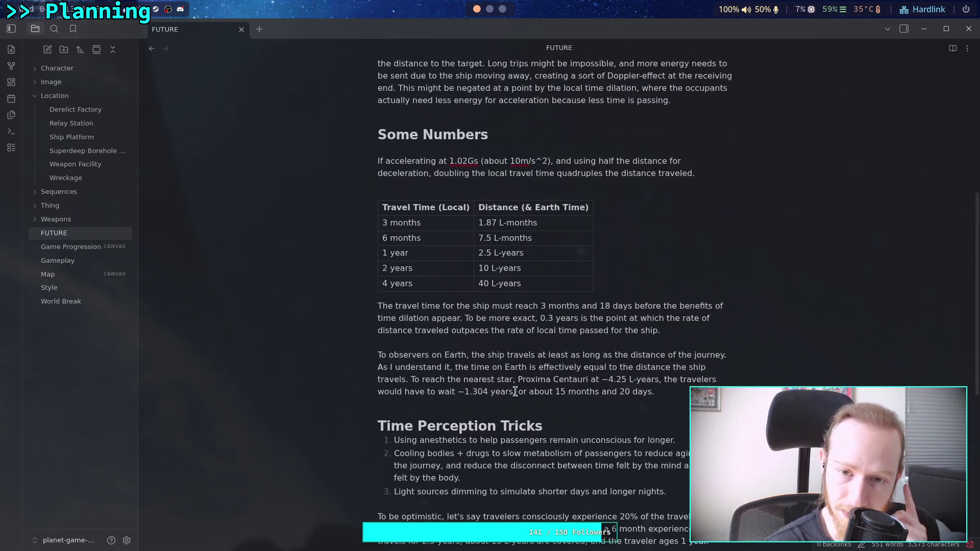
Step: Remove '(& Earth Time)' from the Some Numbers distance header, then switch to the browser
{"action": "mouse_move", "coordinate": [519, 207]}
{"action": "left_mouse_down"}
{"action": "mouse_move", "coordinate": [568, 207]}
{"action": "mouse_move", "coordinate": [597, 242]}
{"action": "mouse_move", "coordinate": [588, 207]}
{"action": "left_mouse_up"}
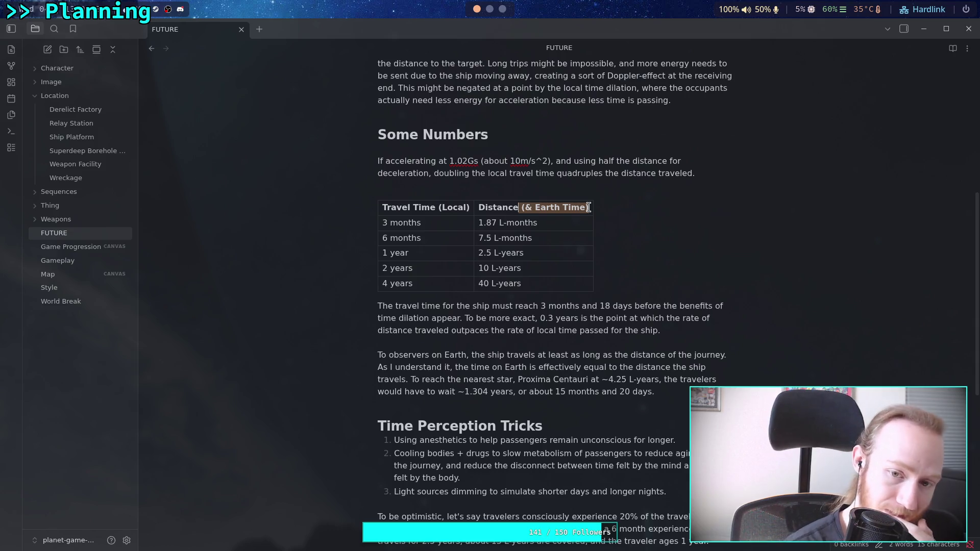
{"action": "key", "text": "BackSpace"}
{"action": "left_click", "coordinate": [545, 250]}
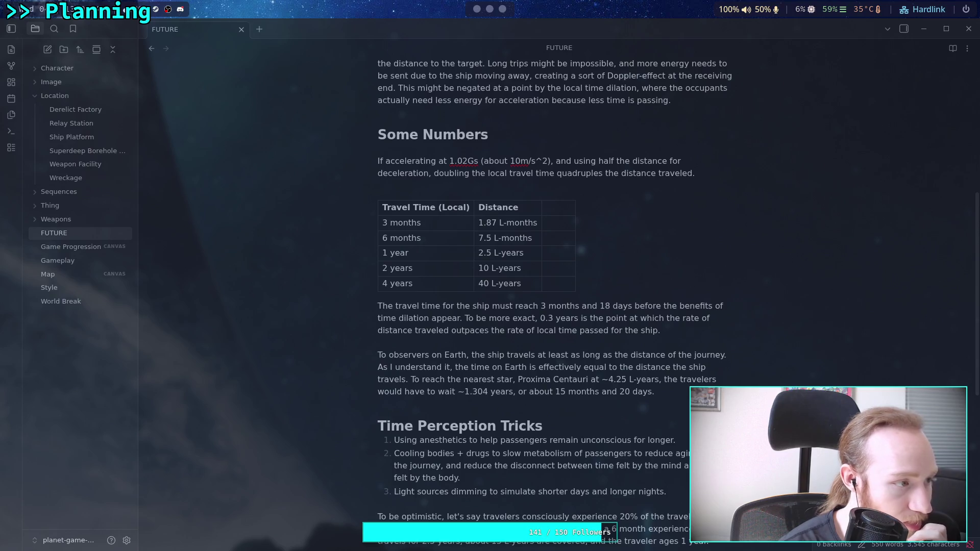
{"action": "left_click", "coordinate": [502, 9]}
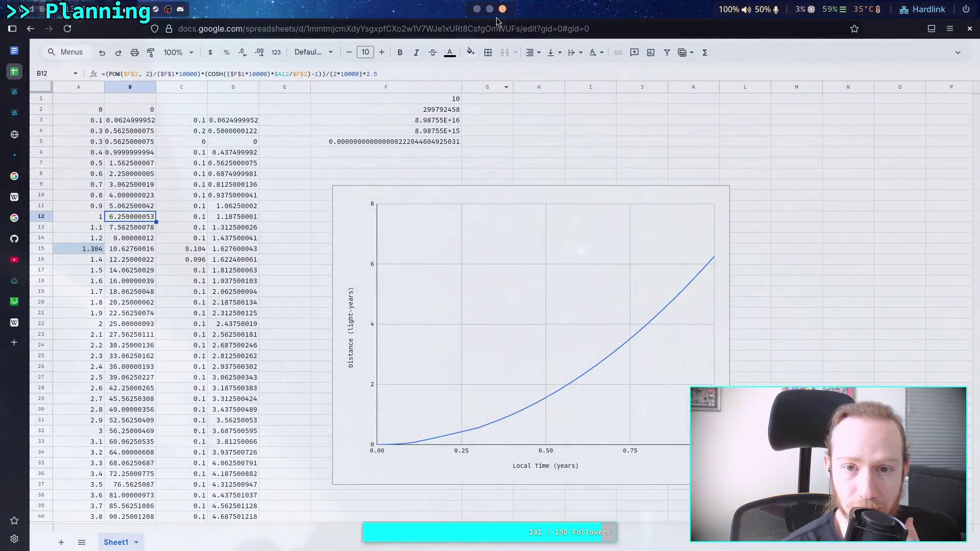
Step: From the Stack Exchange tab, open 'How long would it take me to travel to a distant star?' and its graph
{"action": "left_click", "coordinate": [14, 280]}
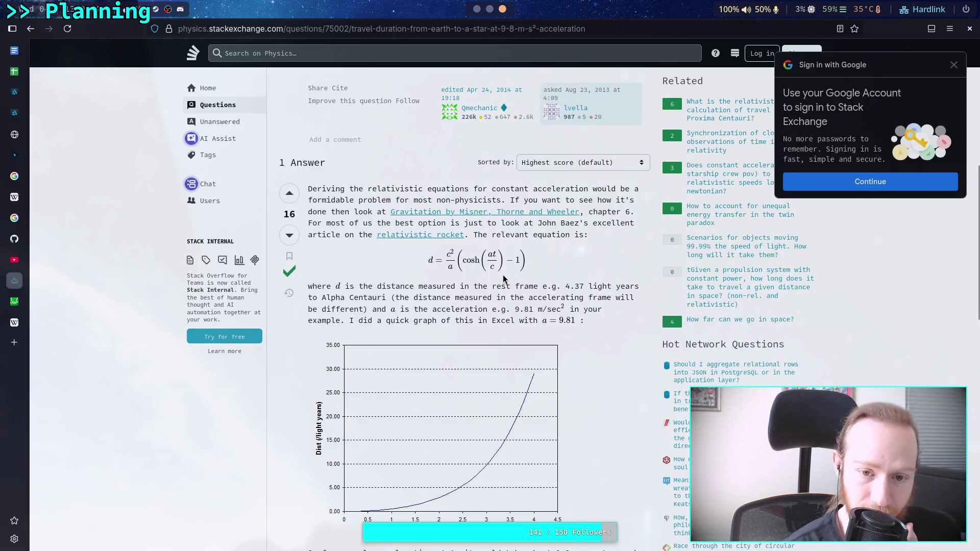
{"action": "scroll", "coordinate": [468, 261], "scroll_direction": "up", "scroll_amount": 8}
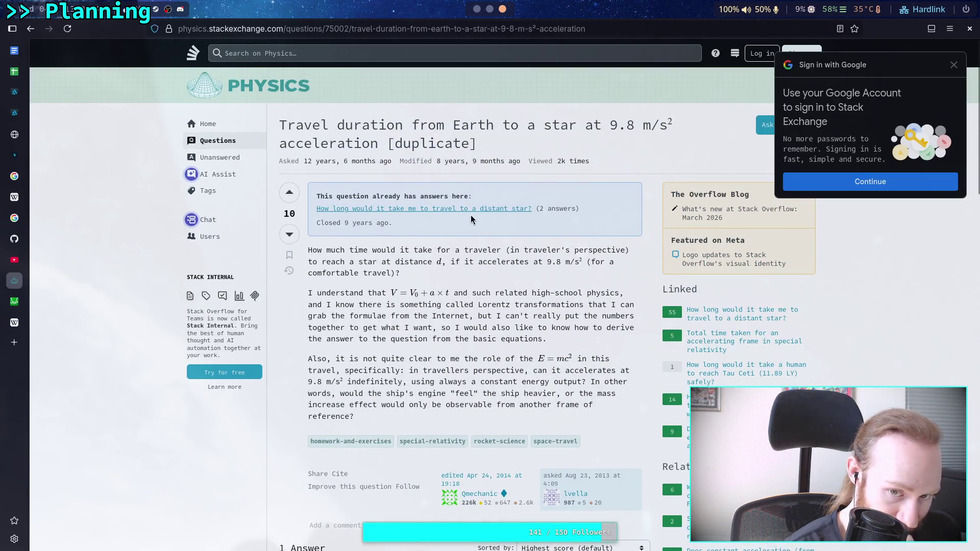
{"action": "left_click", "coordinate": [475, 209]}
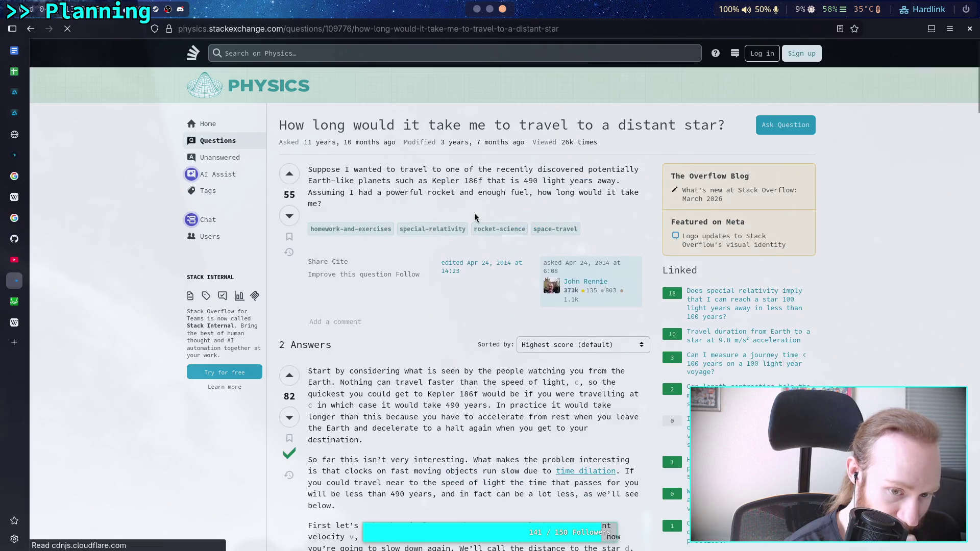
{"action": "scroll", "coordinate": [473, 213], "scroll_direction": "down", "scroll_amount": 3}
{"action": "scroll", "coordinate": [473, 214], "scroll_direction": "down", "scroll_amount": 10}
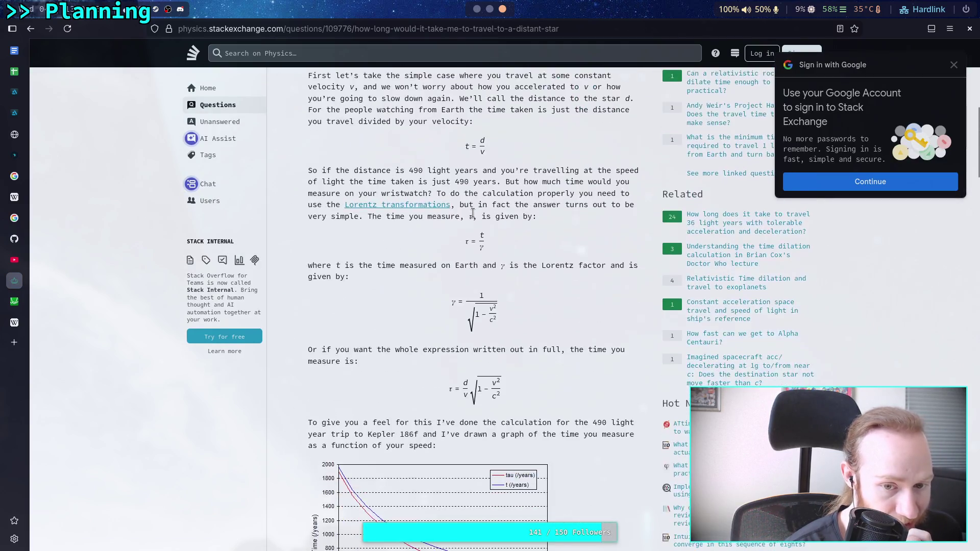
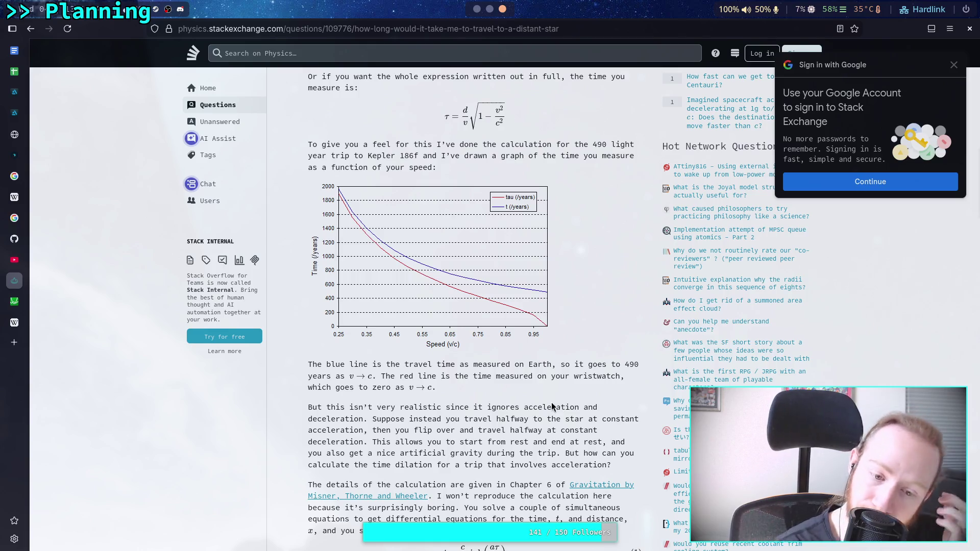
Step: Scroll the Stack Exchange answer to sinh and cosh equations (1) and (2), then return to the spreadsheet
{"action": "scroll", "coordinate": [560, 407], "scroll_direction": "down", "scroll_amount": 3}
{"action": "scroll", "coordinate": [551, 403], "scroll_direction": "down", "scroll_amount": 3}
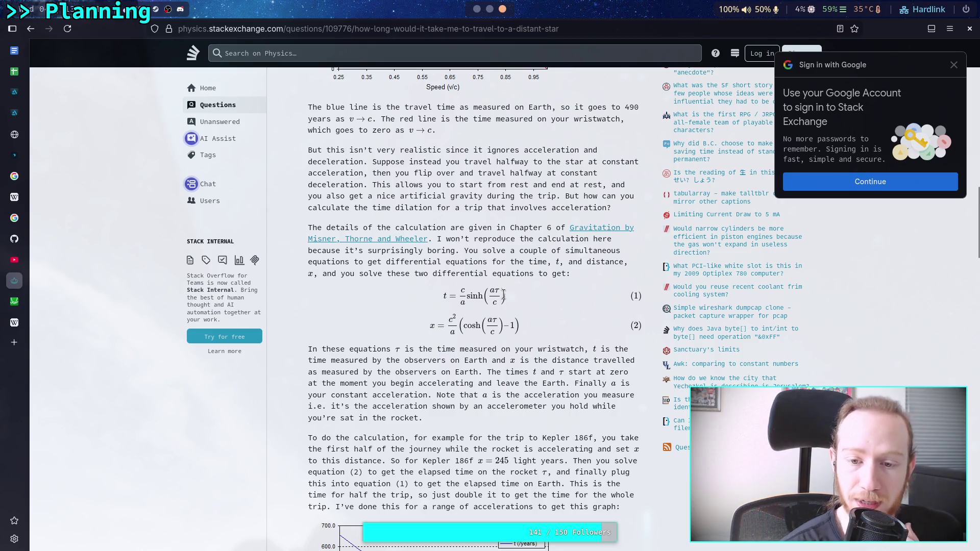
{"action": "mouse_move", "coordinate": [15, 310]}
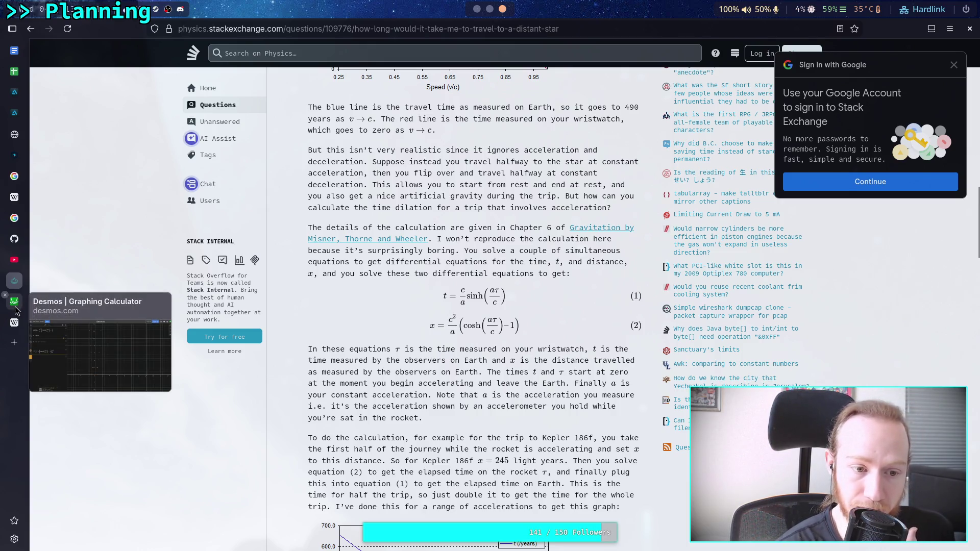
{"action": "mouse_move", "coordinate": [17, 262]}
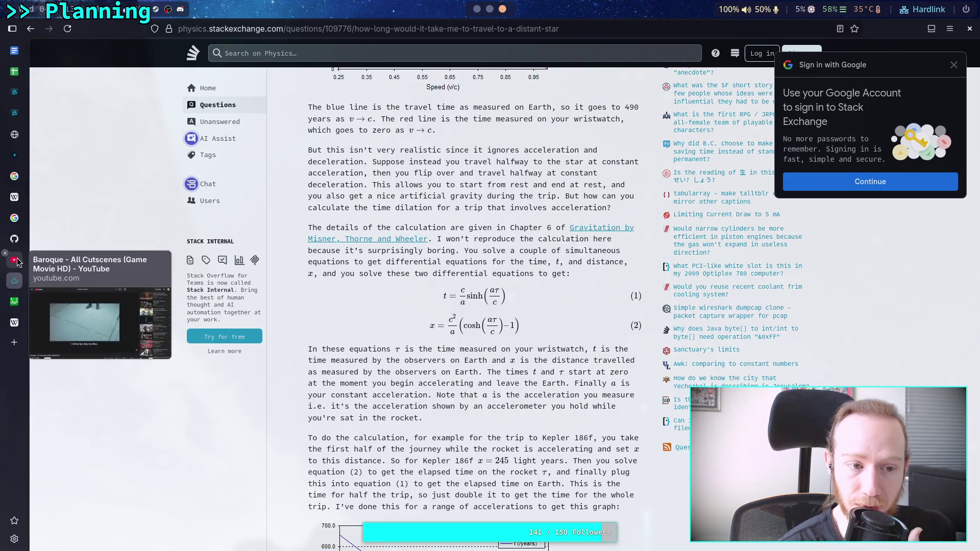
{"action": "left_click", "coordinate": [14, 72]}
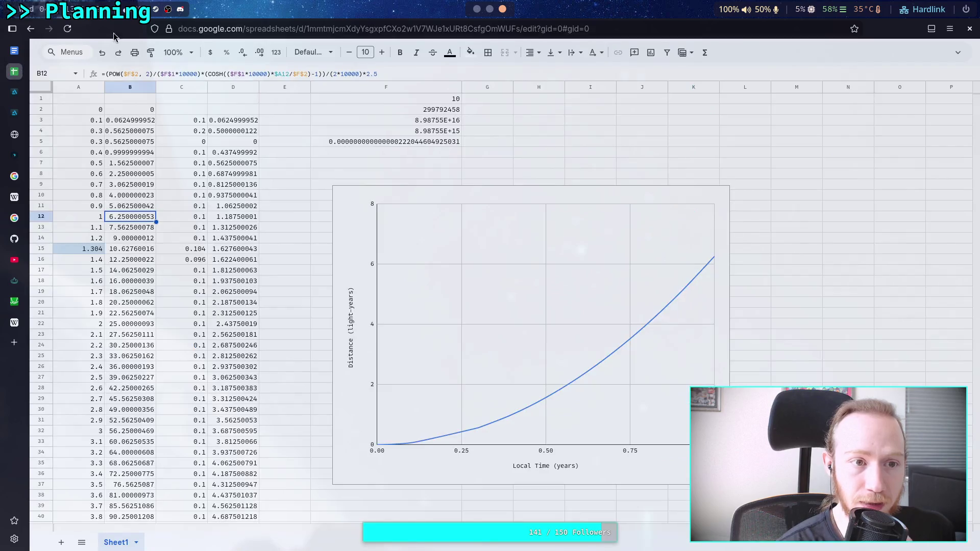
Step: Rename the spreadsheet to 'Space Travel Calculations'
{"action": "left_click", "coordinate": [966, 55]}
{"action": "left_click", "coordinate": [111, 47]}
{"action": "type", "text": "Space Travel Calcu"}
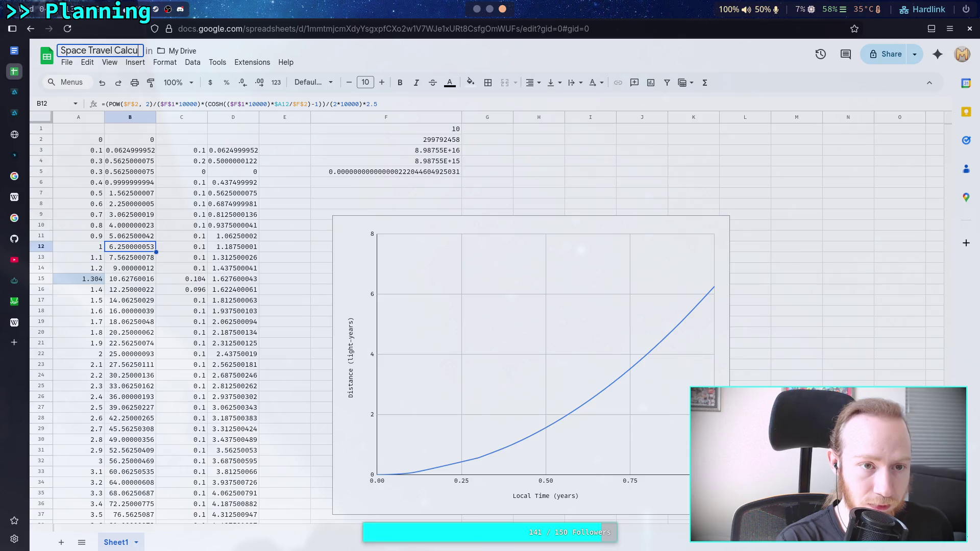
{"action": "type", "text": "lations"}
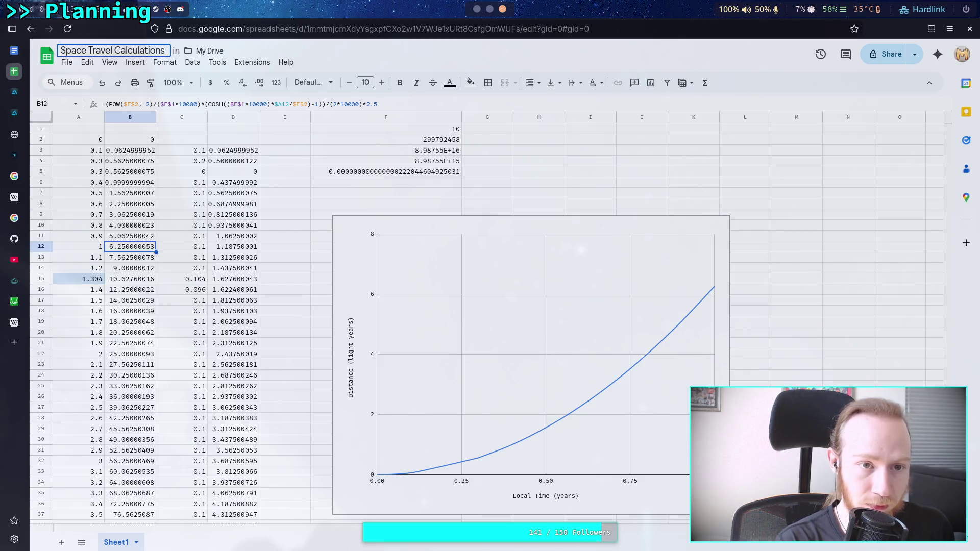
{"action": "key", "text": "Return"}
{"action": "left_click", "coordinate": [929, 82]}
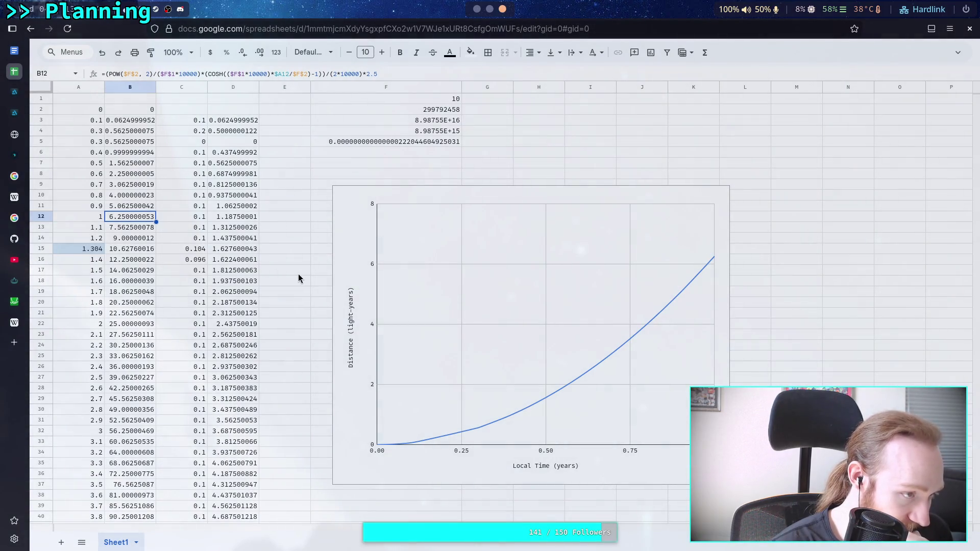
Step: Move the constants from F1:F5 to G1:G5 and narrow column F
{"action": "left_click", "coordinate": [200, 123]}
{"action": "mouse_move", "coordinate": [423, 99]}
{"action": "left_mouse_down"}
{"action": "mouse_move", "coordinate": [431, 140]}
{"action": "mouse_move", "coordinate": [495, 131]}
{"action": "left_mouse_up"}
{"action": "left_click", "coordinate": [408, 131]}
{"action": "left_click_drag", "start_coordinate": [461, 86], "coordinate": [404, 87]}
Step: Clear G3:G5 so only 10 and 299792458 remain in column G
{"action": "left_click", "coordinate": [427, 142]}
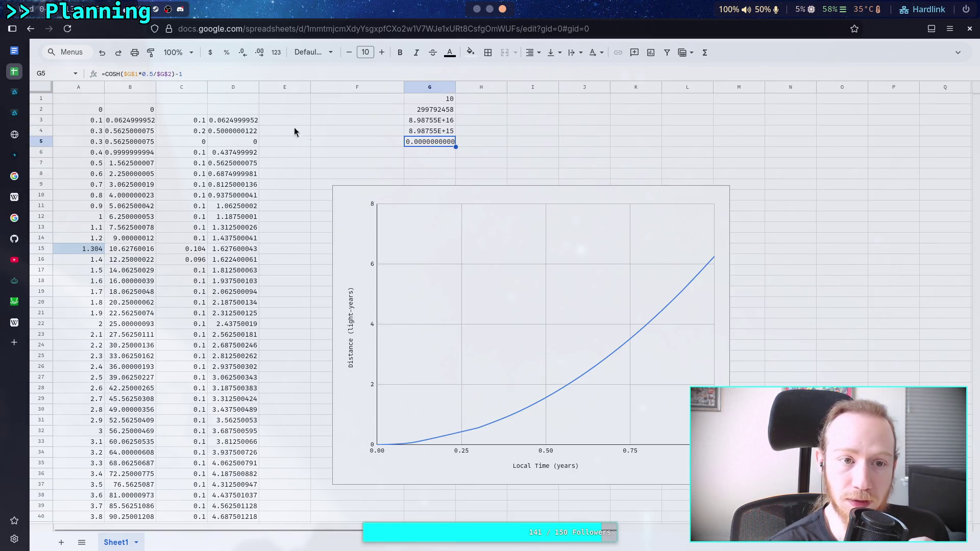
{"action": "key", "text": "Delete"}
{"action": "left_click", "coordinate": [429, 130]}
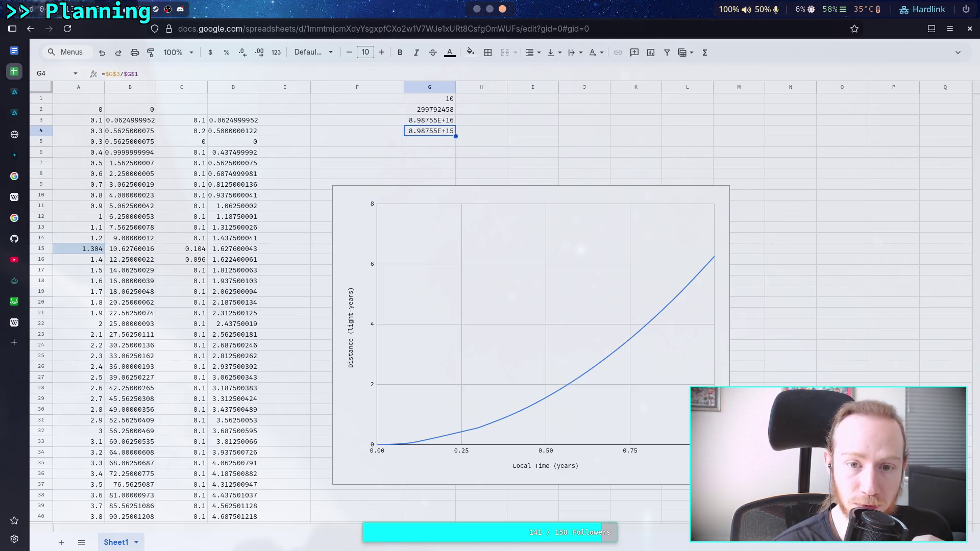
{"action": "key", "text": "Delete"}
{"action": "left_click", "coordinate": [429, 120]}
{"action": "key", "text": "Delete"}
{"action": "left_click", "coordinate": [429, 109]}
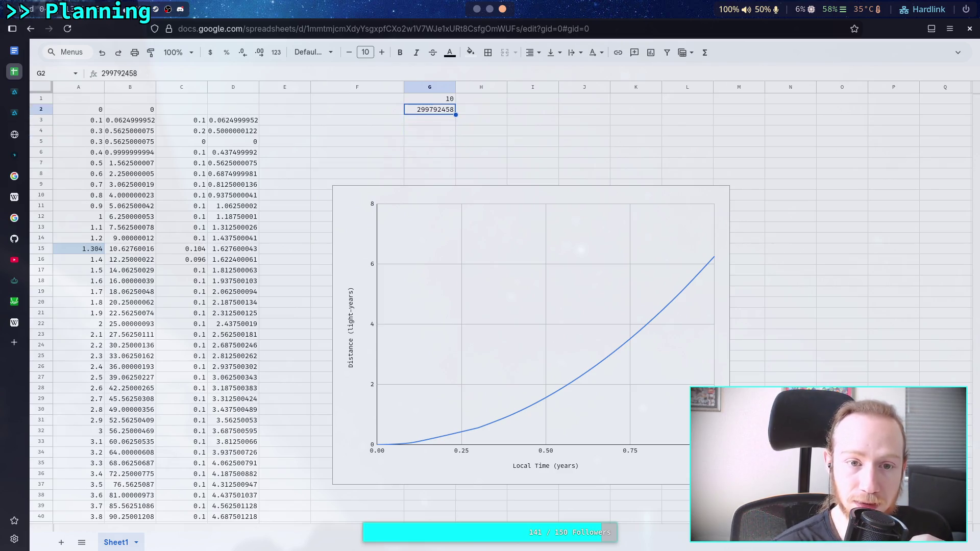
{"action": "left_click", "coordinate": [273, 123]}
{"action": "left_click", "coordinate": [182, 87]}
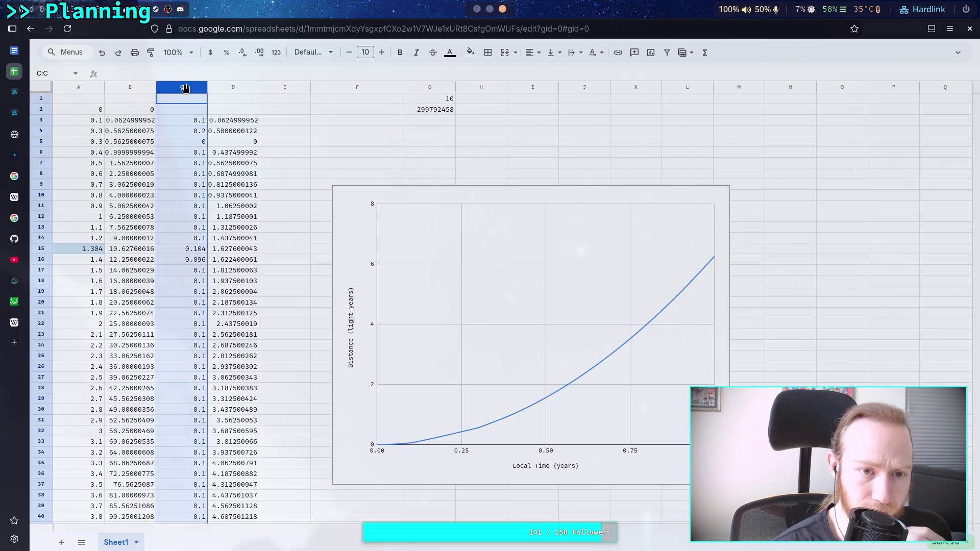
{"action": "left_click", "coordinate": [276, 121]}
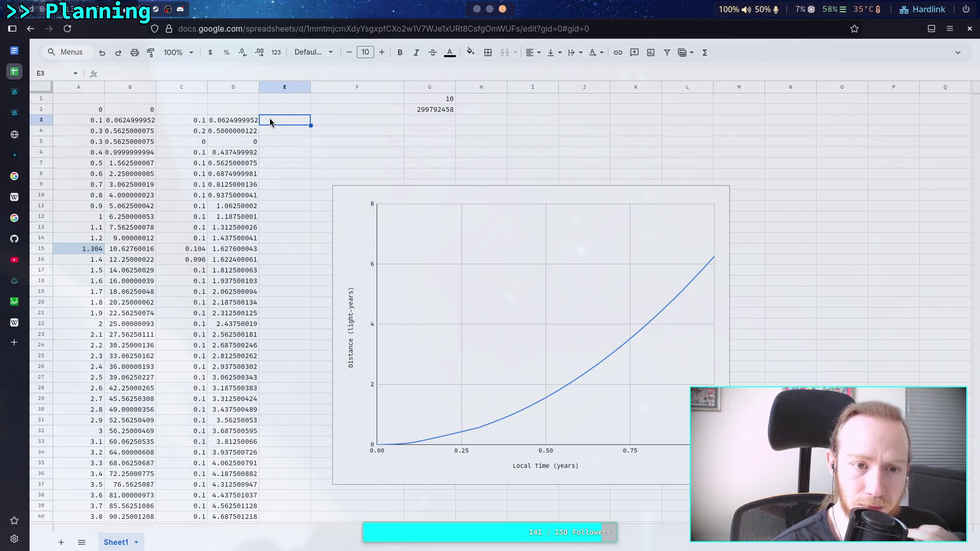
Step: Insert an empty column left of column C and start a formula in C2
{"action": "left_click", "coordinate": [182, 121]}
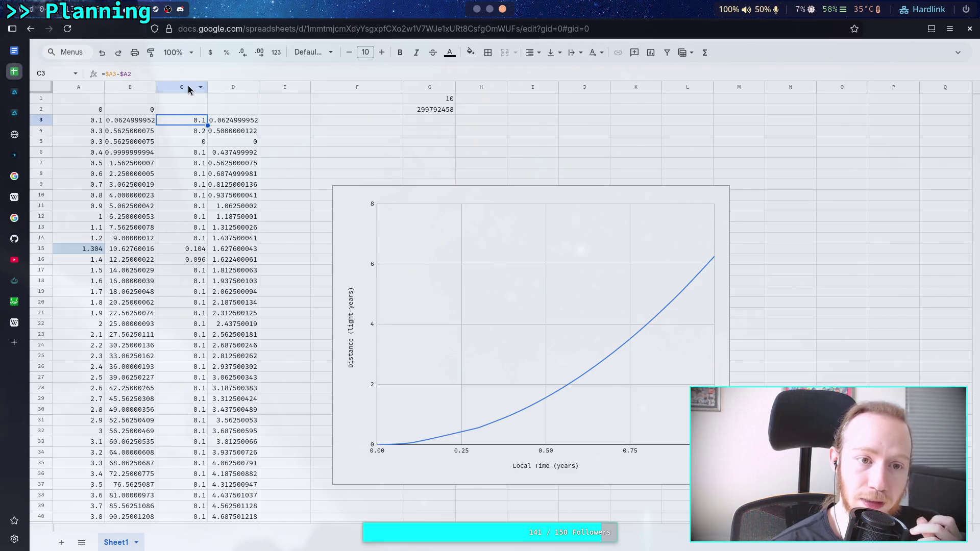
{"action": "right_click", "coordinate": [173, 90]}
{"action": "left_click", "coordinate": [224, 173]}
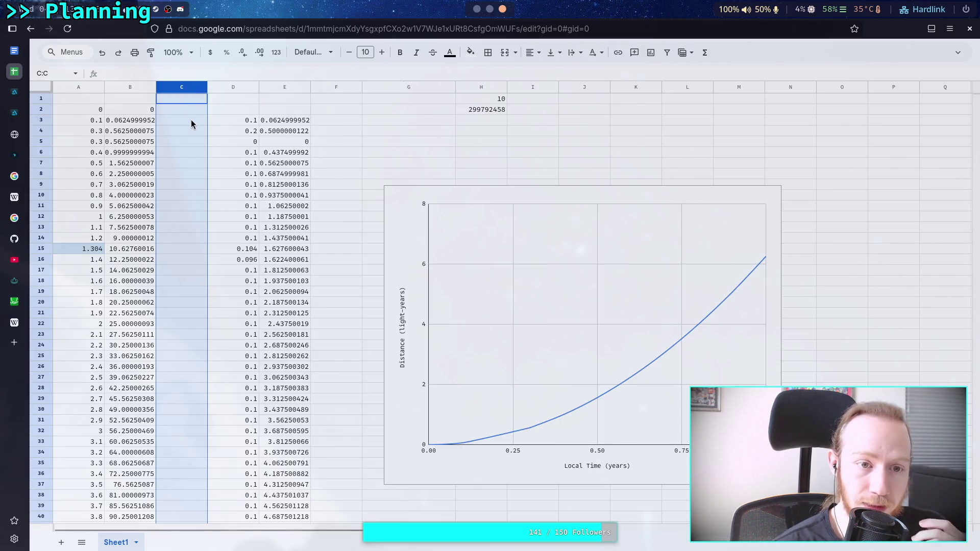
{"action": "left_click", "coordinate": [179, 75]}
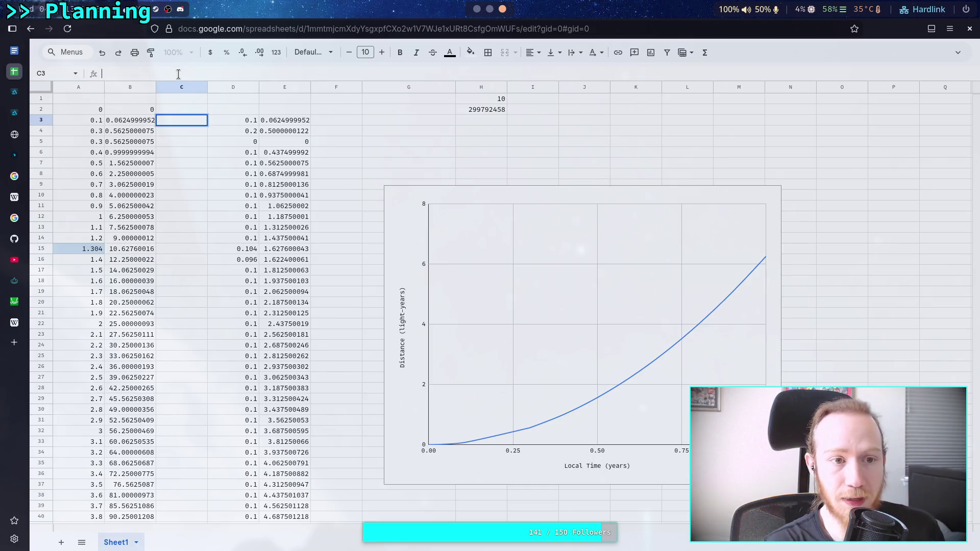
{"action": "left_click", "coordinate": [181, 113]}
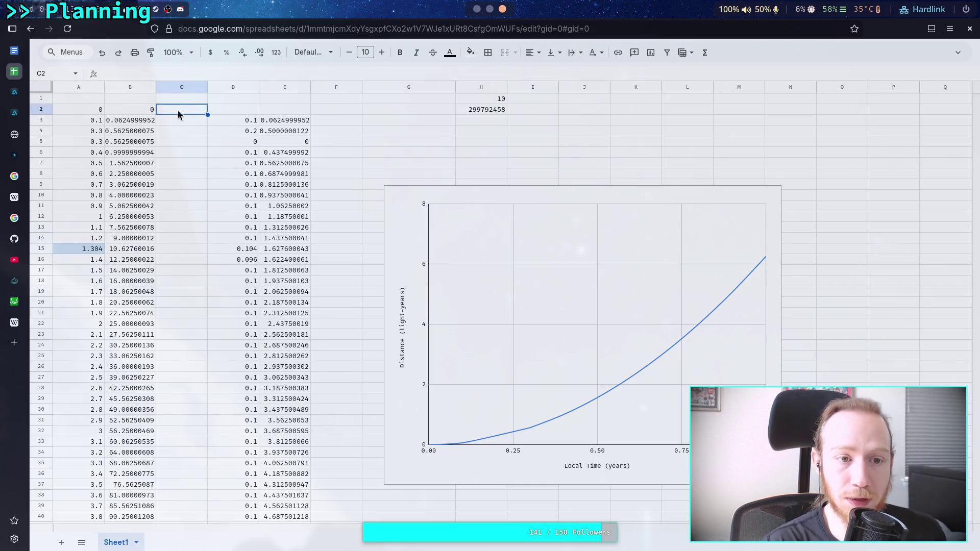
{"action": "type", "text": "="}
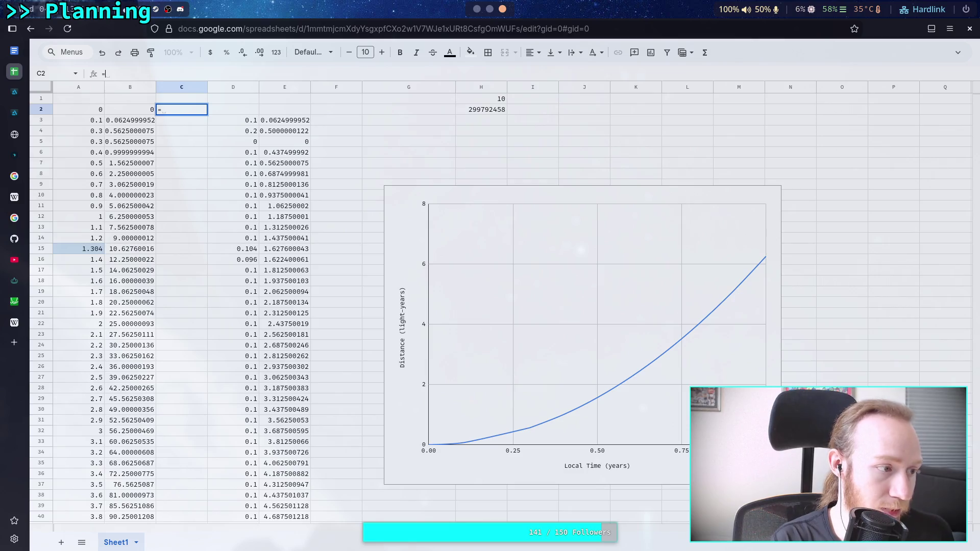
{"action": "type", "text": "$"}
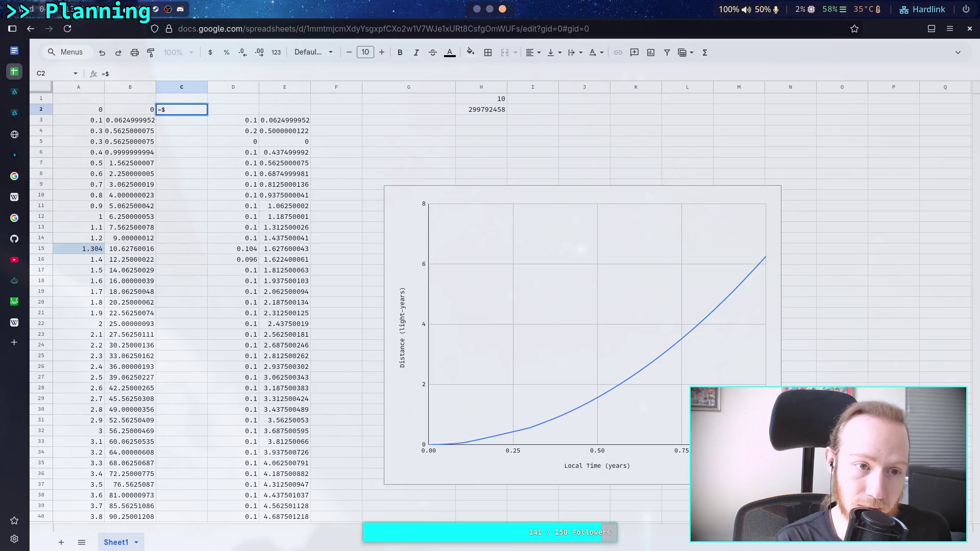
{"action": "type", "text": "F"}
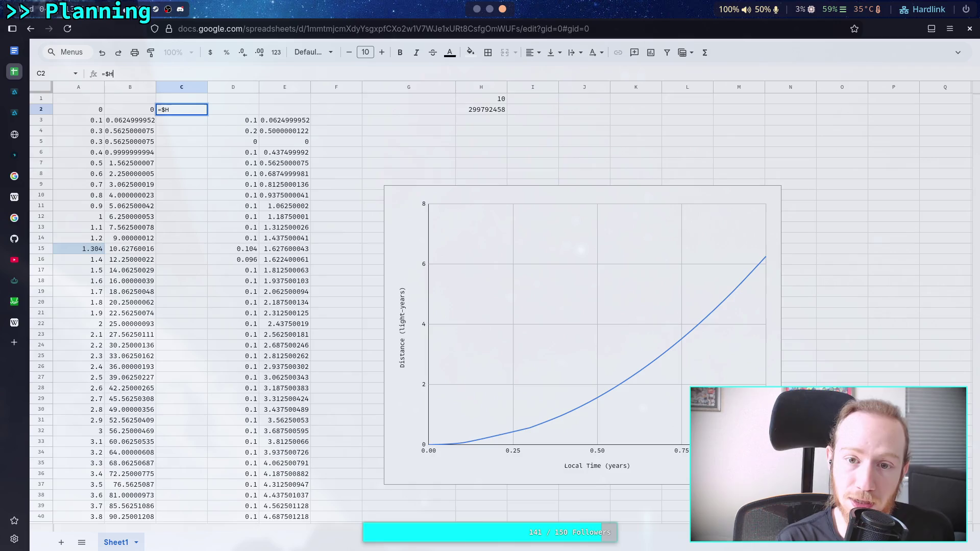
{"action": "type", "text": "$2"}
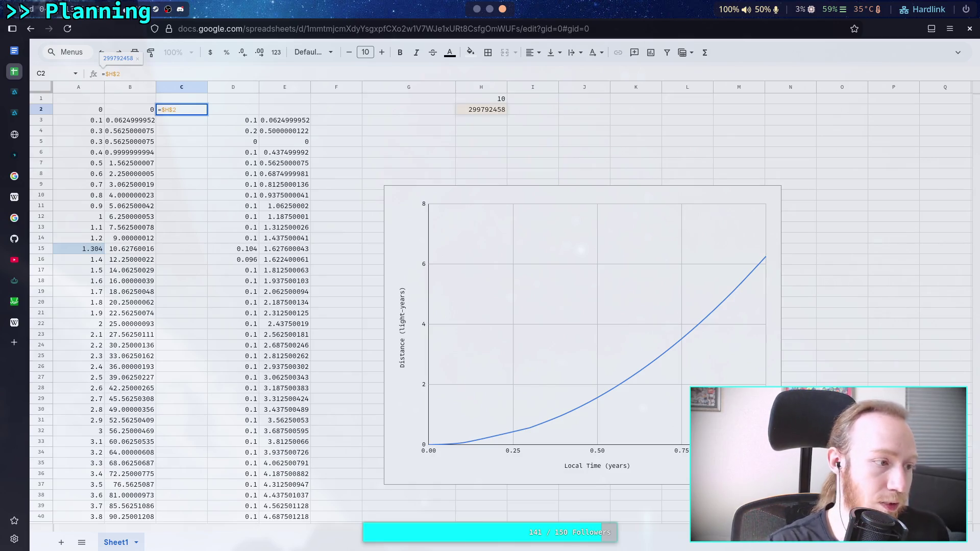
Step: Copy B2's COSH distance formula into C2
{"action": "double_click", "coordinate": [141, 114]}
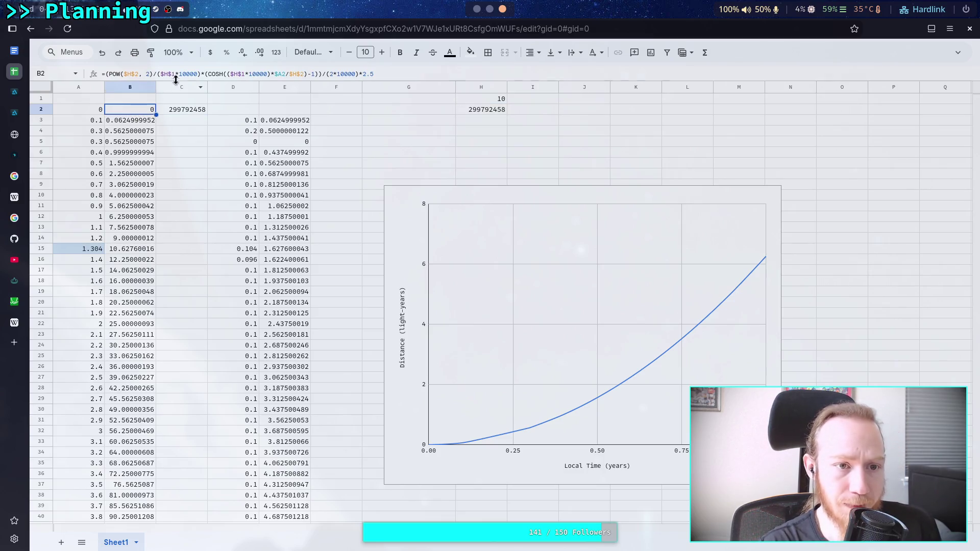
{"action": "key", "text": "ctrl+a"}
{"action": "right_click", "coordinate": [197, 75]}
{"action": "left_click", "coordinate": [216, 125]}
{"action": "key", "text": "Escape"}
{"action": "left_click", "coordinate": [179, 110]}
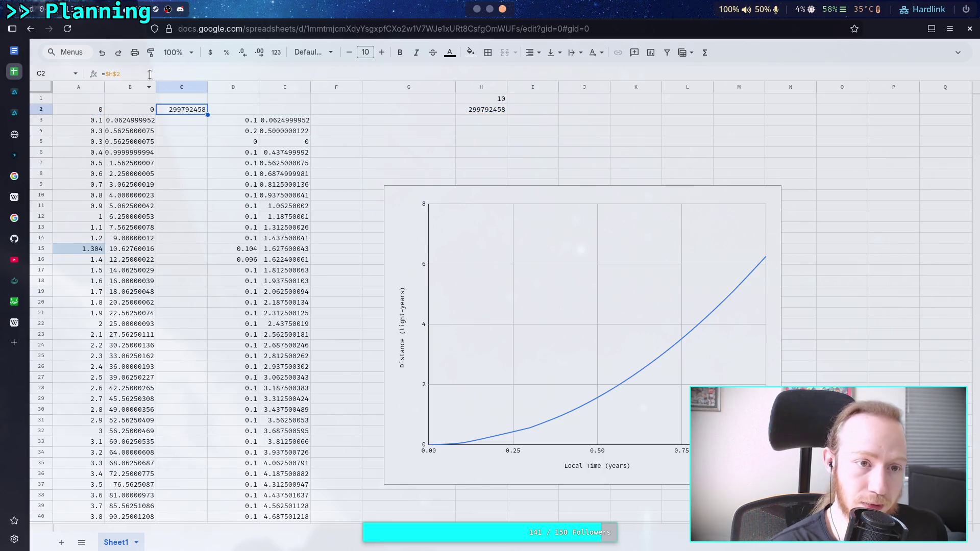
{"action": "key", "text": "Return"}
{"action": "key", "text": "ctrl+a"}
{"action": "key", "text": "ctrl+v"}
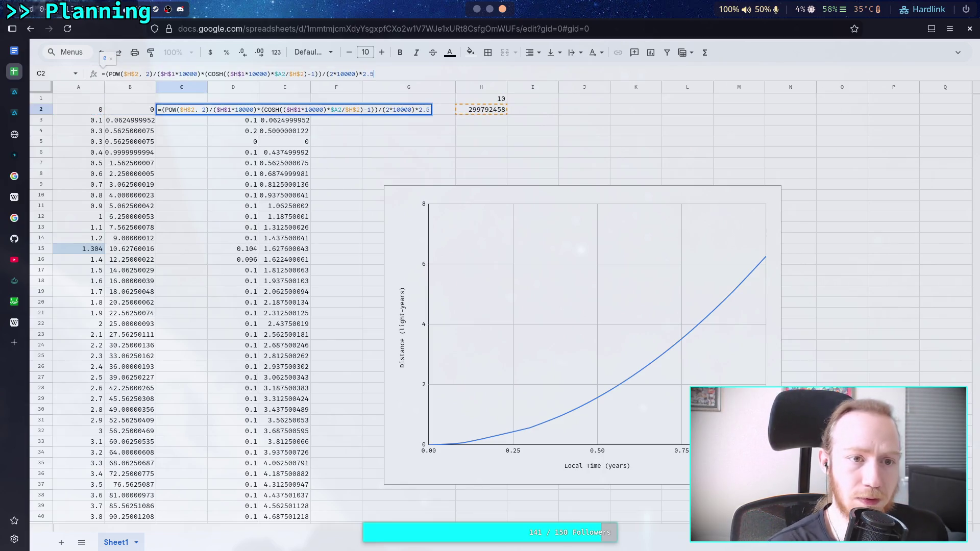
Step: Remove the POW squaring from the pasted C2 formula
{"action": "left_click", "coordinate": [149, 76]}
{"action": "key", "text": "BackSpace"}
{"action": "key", "text": "BackSpace"}
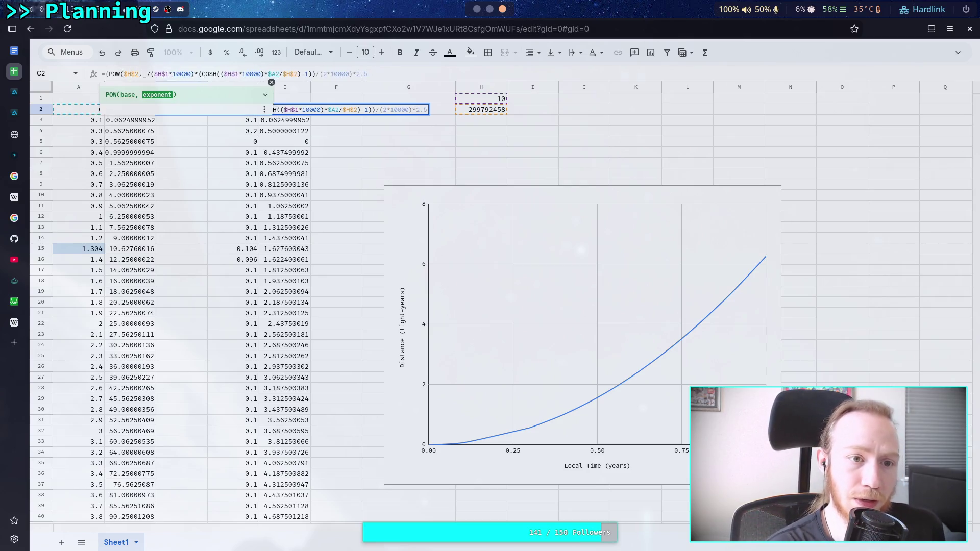
{"action": "key", "text": "BackSpace"}
{"action": "left_click", "coordinate": [123, 74]}
{"action": "key", "text": "BackSpace"}
{"action": "key", "text": "BackSpace"}
{"action": "key", "text": "BackSpace"}
{"action": "key", "text": "BackSpace"}
{"action": "left_click", "coordinate": [131, 74]}
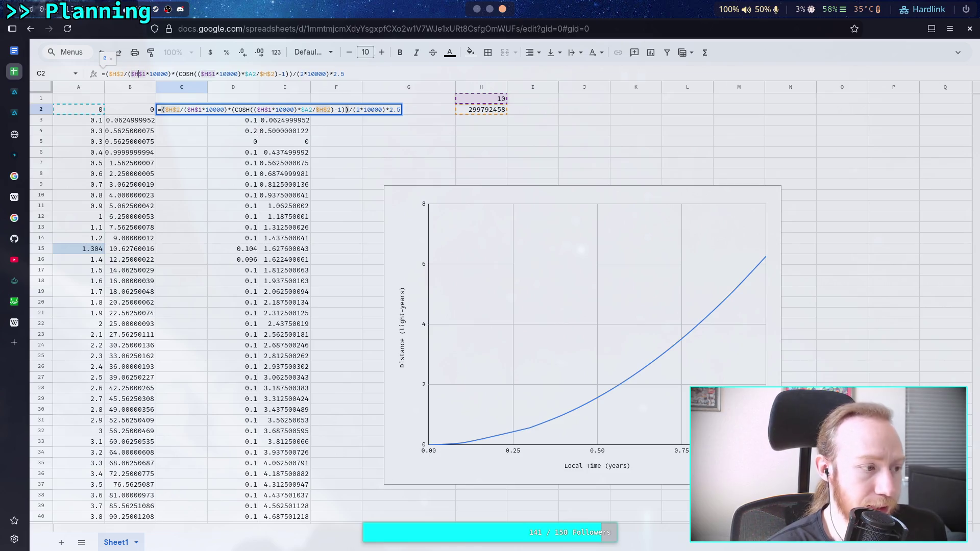
Step: Change COSH to SINH in C2 and delete the -1 term and surplus bracket
{"action": "left_click", "coordinate": [178, 74]}
{"action": "key", "text": "Delete"}
{"action": "key", "text": "Delete"}
{"action": "key", "text": "Delete"}
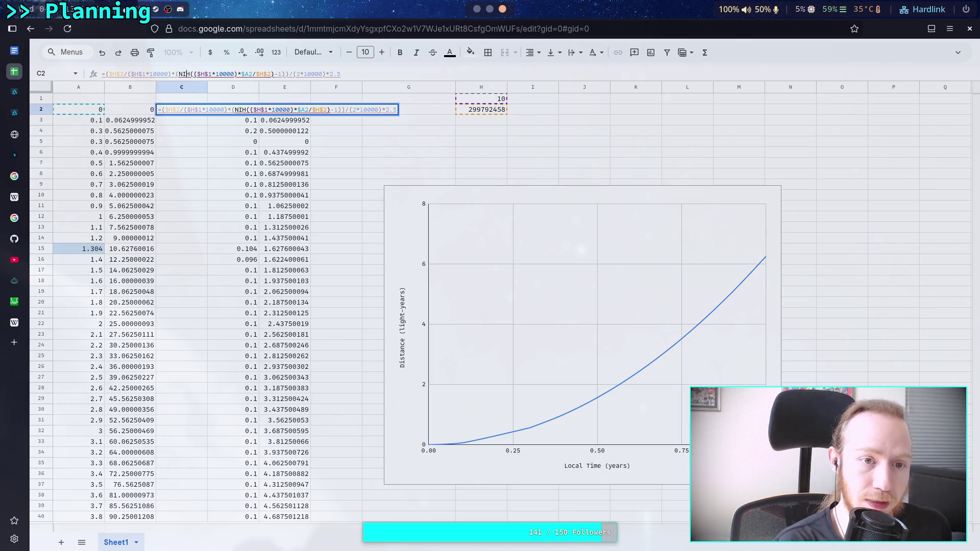
{"action": "type", "text": "SIN"}
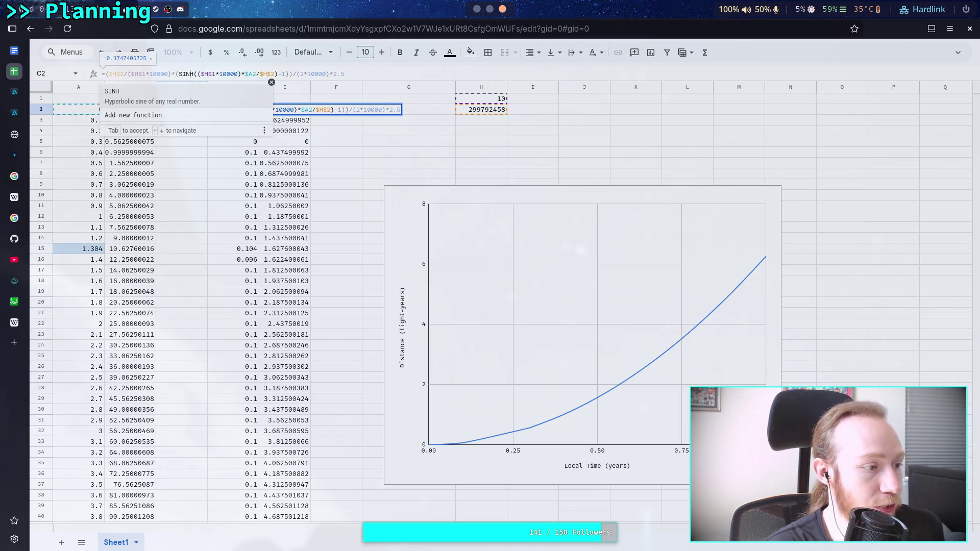
{"action": "left_click", "coordinate": [246, 74]}
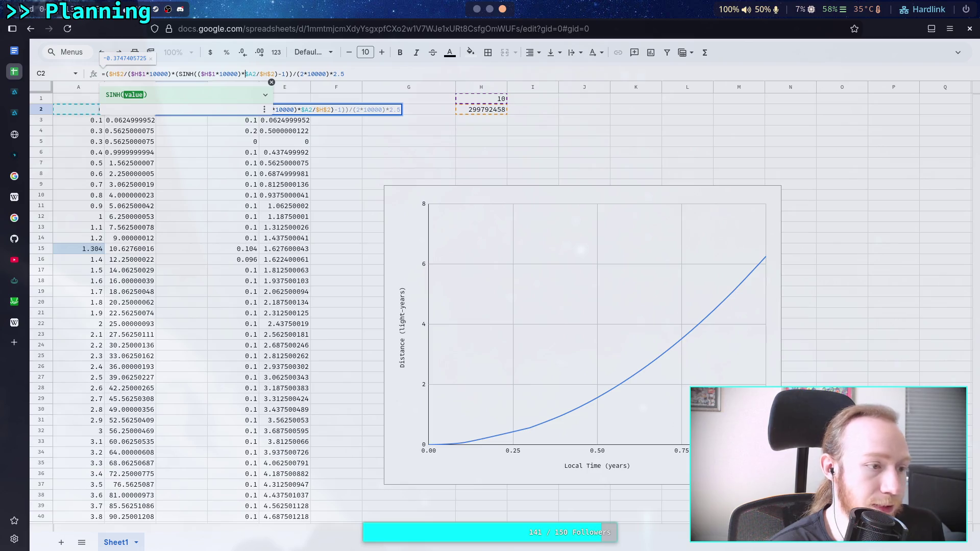
{"action": "left_click", "coordinate": [260, 74]}
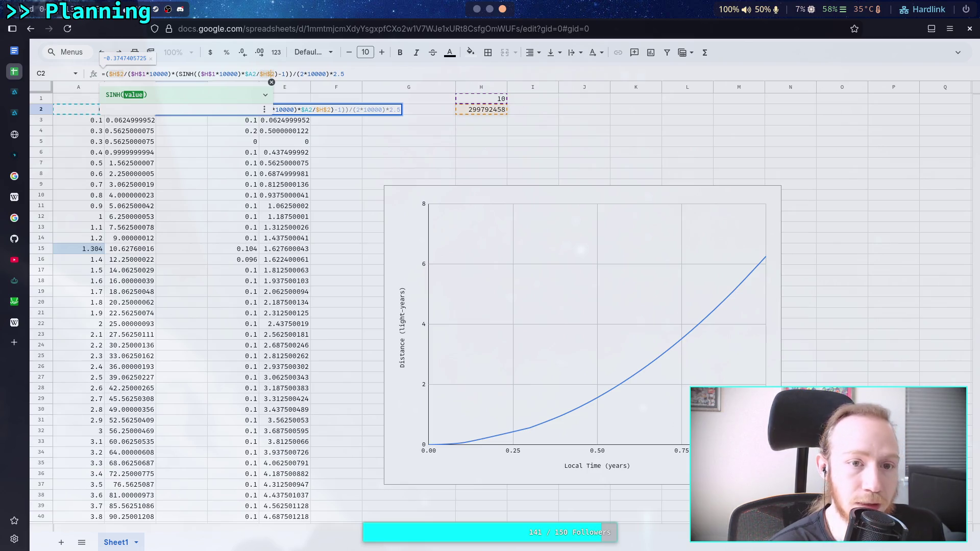
{"action": "left_click", "coordinate": [285, 74]}
{"action": "key", "text": "BackSpace"}
{"action": "key", "text": "BackSpace"}
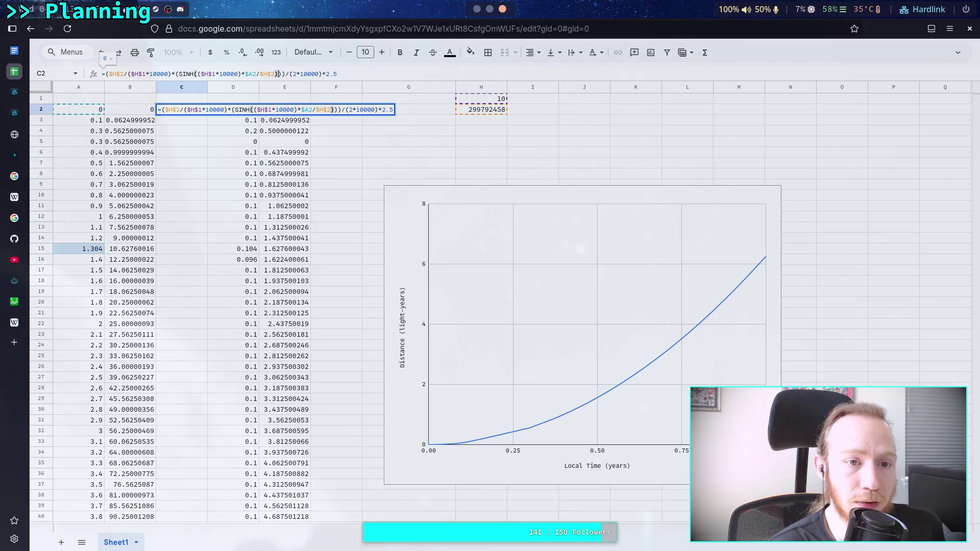
{"action": "key", "text": "BackSpace"}
{"action": "left_click", "coordinate": [175, 74]}
Step: Finish C2's scaled SINH formula from H1 and H2 by removing the bracket before SINH
{"action": "key", "text": "Delete"}
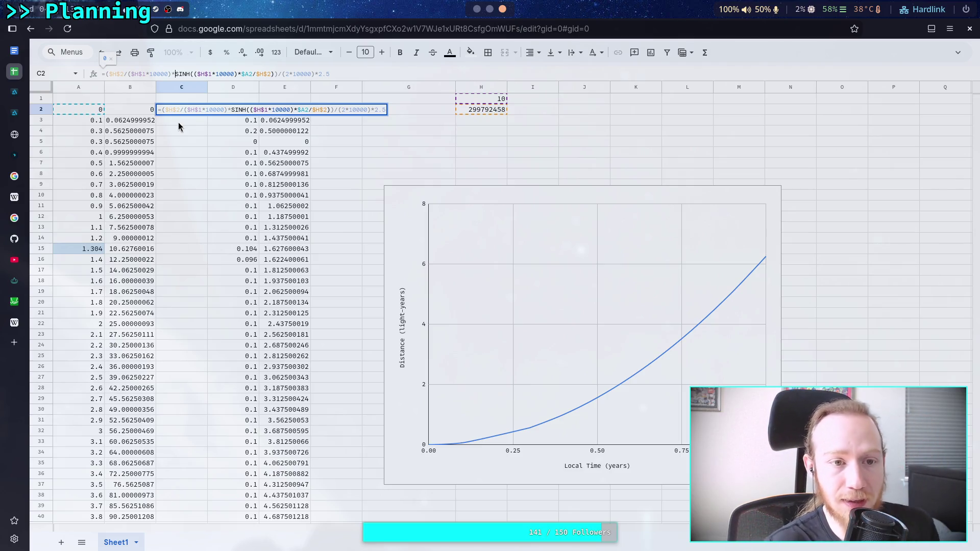
{"action": "left_click", "coordinate": [135, 110]}
Step: Change B2's divisor from (2*10000) to (10000) and fill it down to B16
{"action": "key", "text": "Return"}
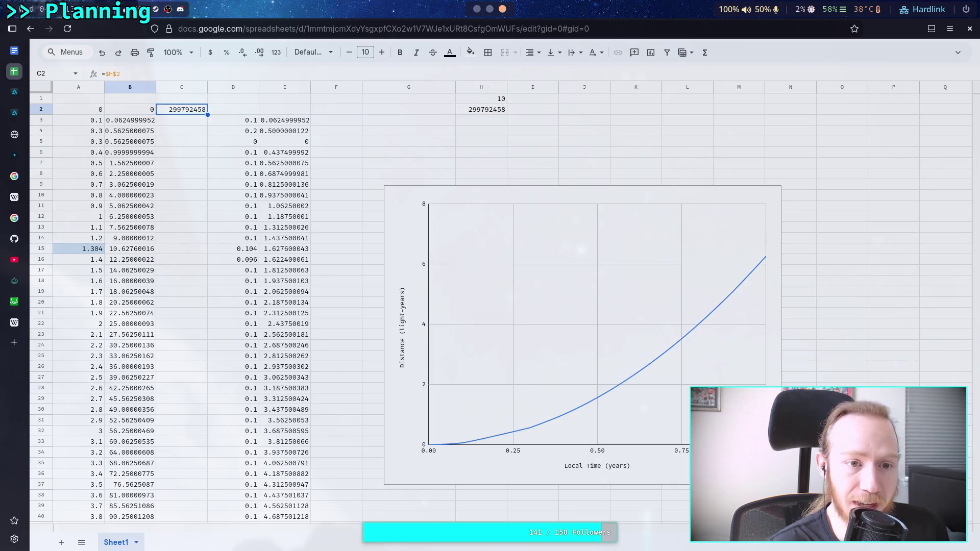
{"action": "left_click", "coordinate": [135, 114]}
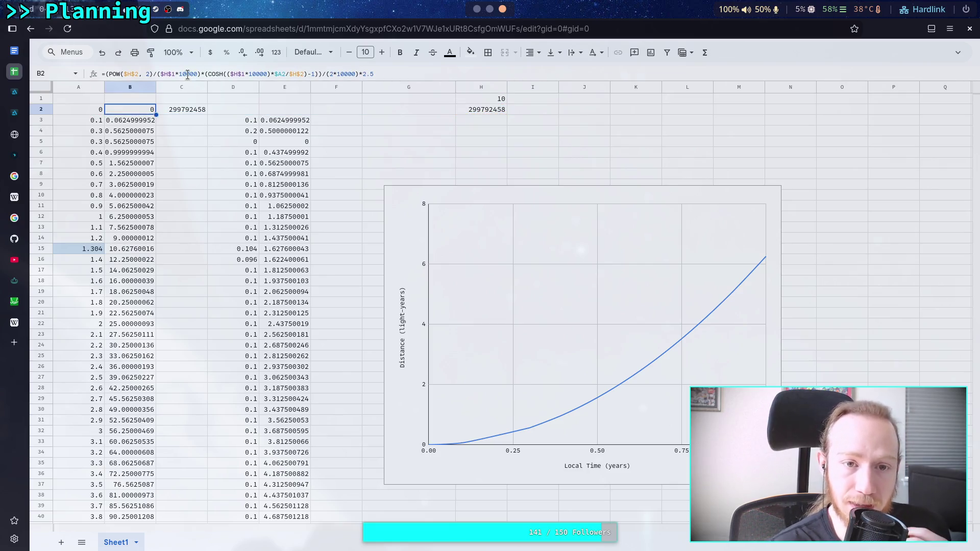
{"action": "left_click", "coordinate": [350, 74]}
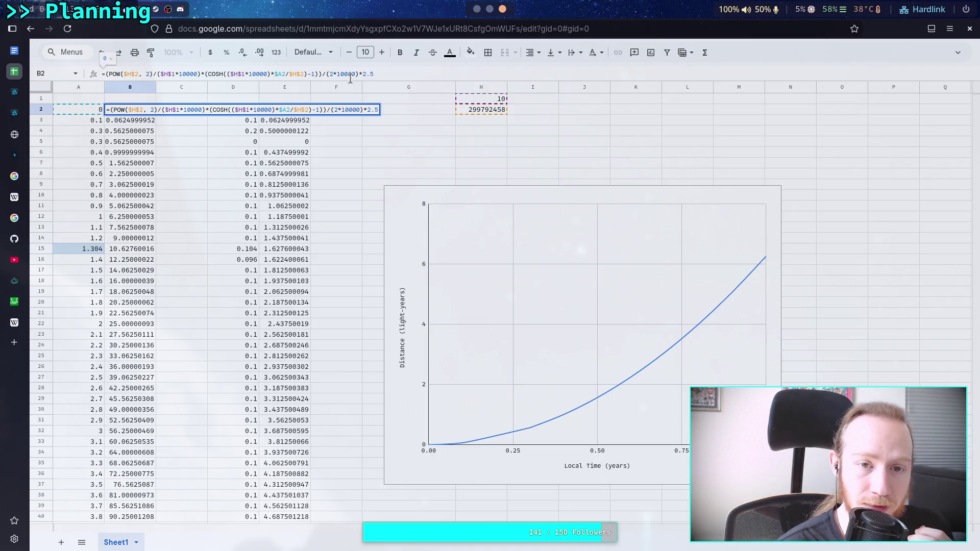
{"action": "key", "text": "Delete"}
{"action": "key", "text": "Delete"}
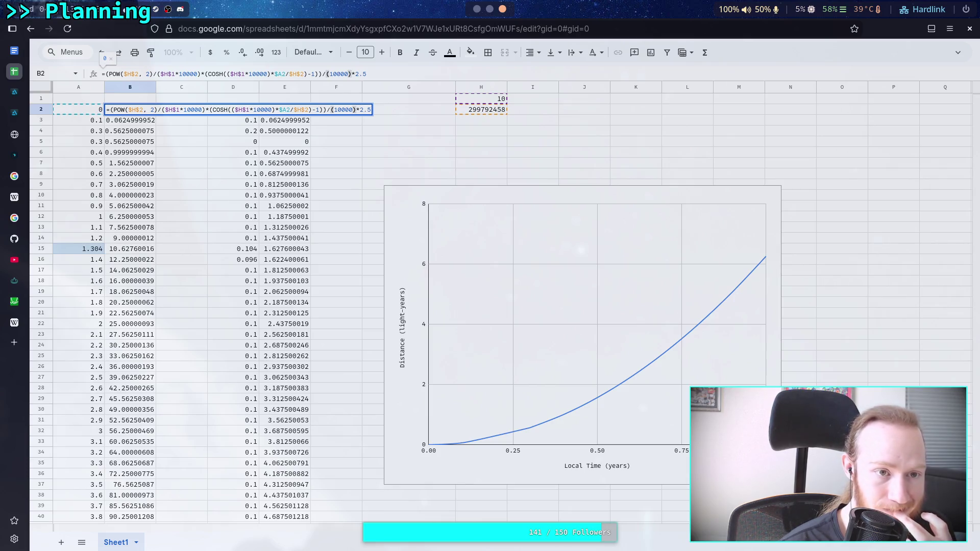
{"action": "key", "text": "Return"}
{"action": "left_click", "coordinate": [151, 111]}
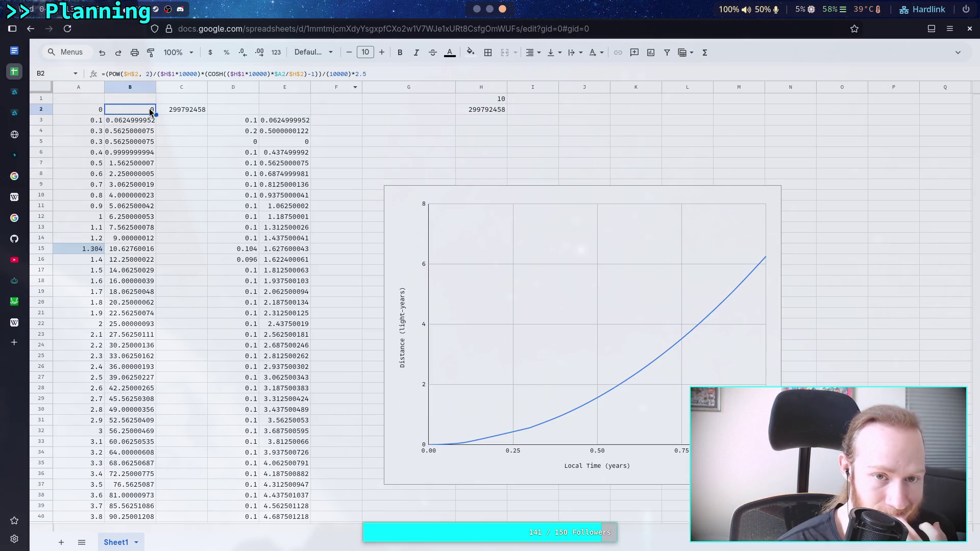
{"action": "left_click_drag", "start_coordinate": [152, 113], "coordinate": [148, 259]}
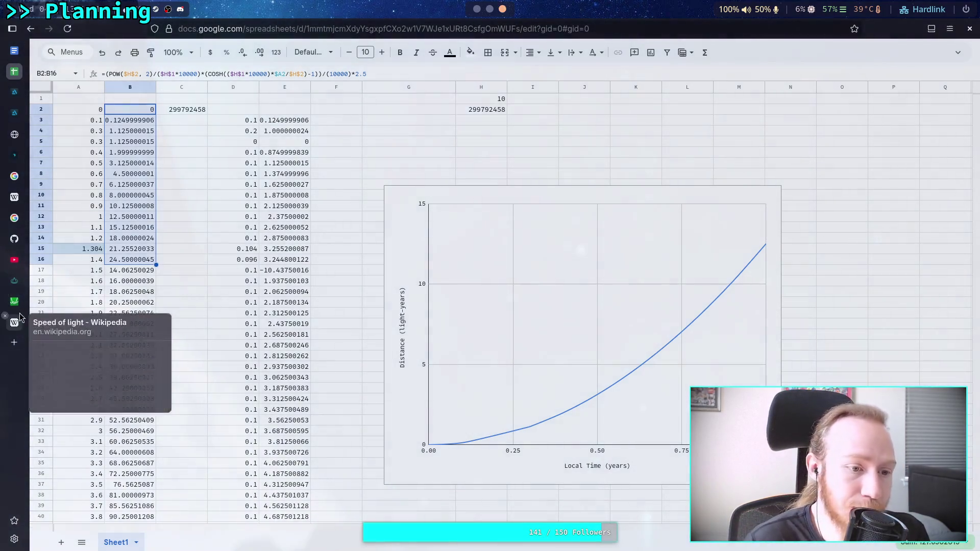
{"action": "left_click", "coordinate": [19, 288]}
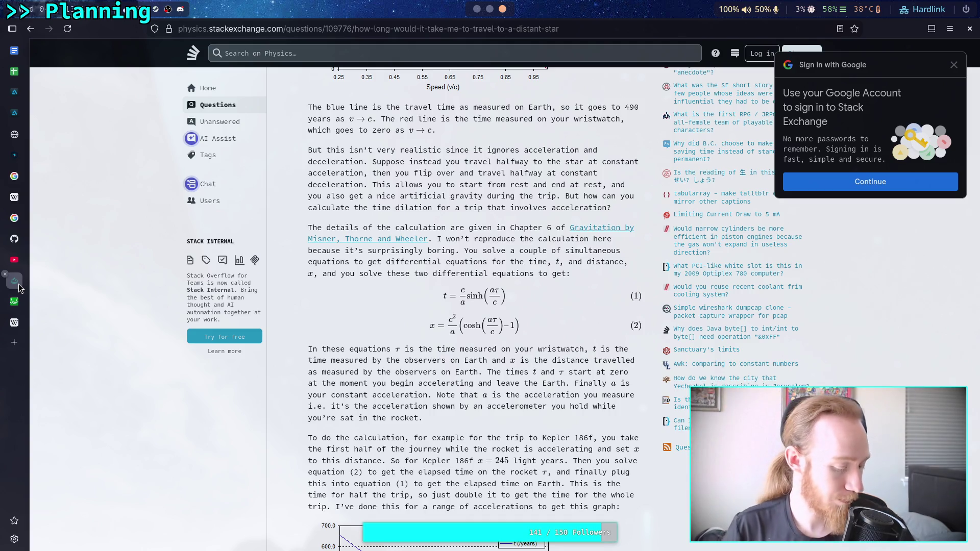
Step: Review the answer's sinh/cosh time and distance equations and travel-time graph, then return to Sheets
{"action": "left_click", "coordinate": [18, 286]}
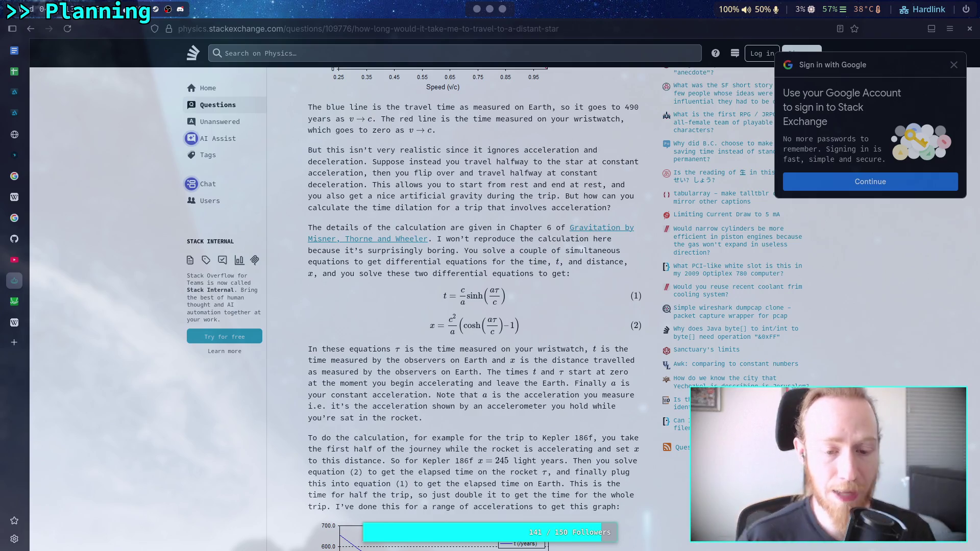
{"action": "scroll", "coordinate": [573, 406], "scroll_direction": "down", "scroll_amount": 3}
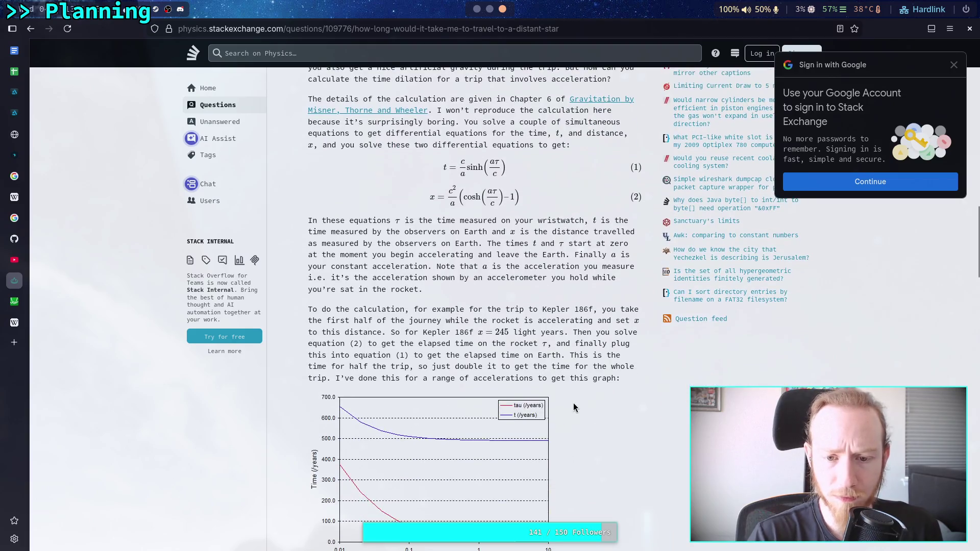
{"action": "scroll", "coordinate": [570, 404], "scroll_direction": "down", "scroll_amount": 2}
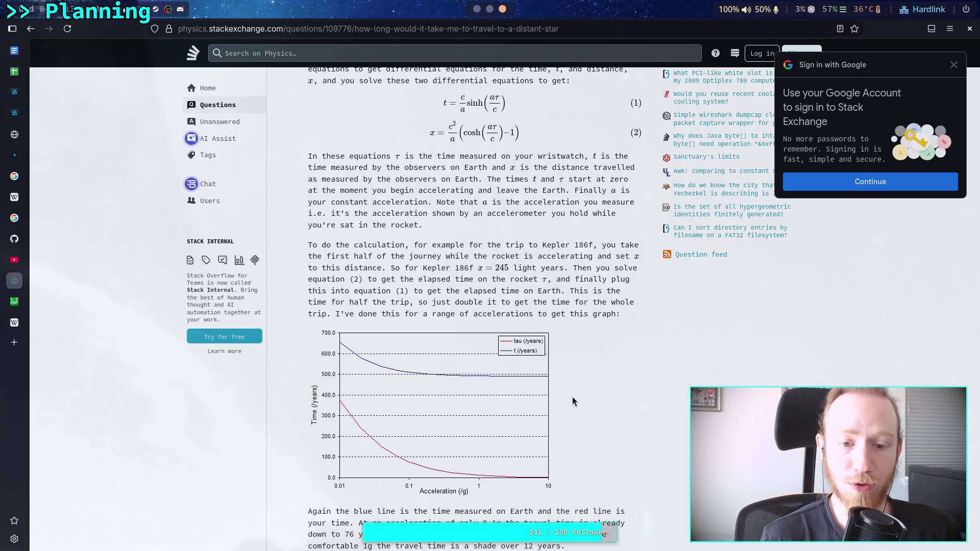
{"action": "left_click", "coordinate": [15, 301]}
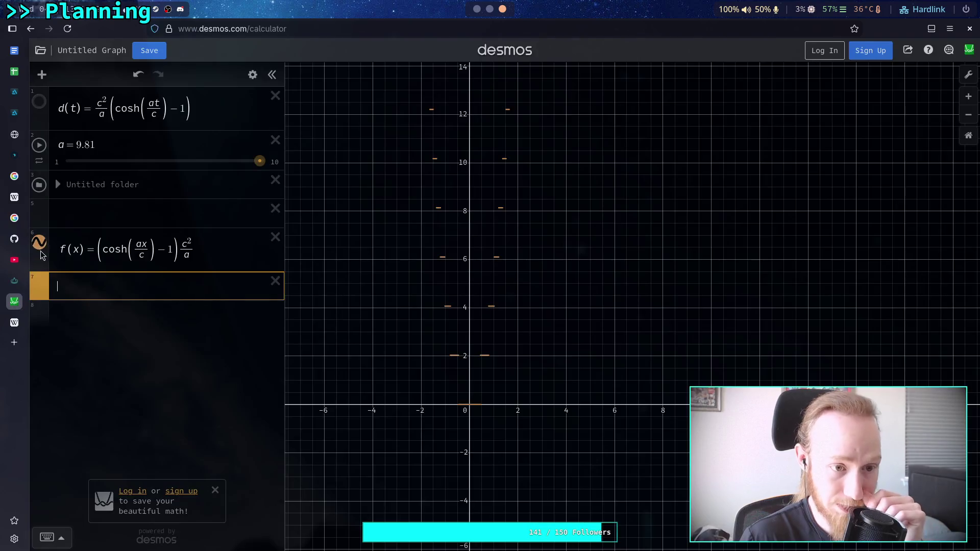
{"action": "left_click", "coordinate": [14, 72]}
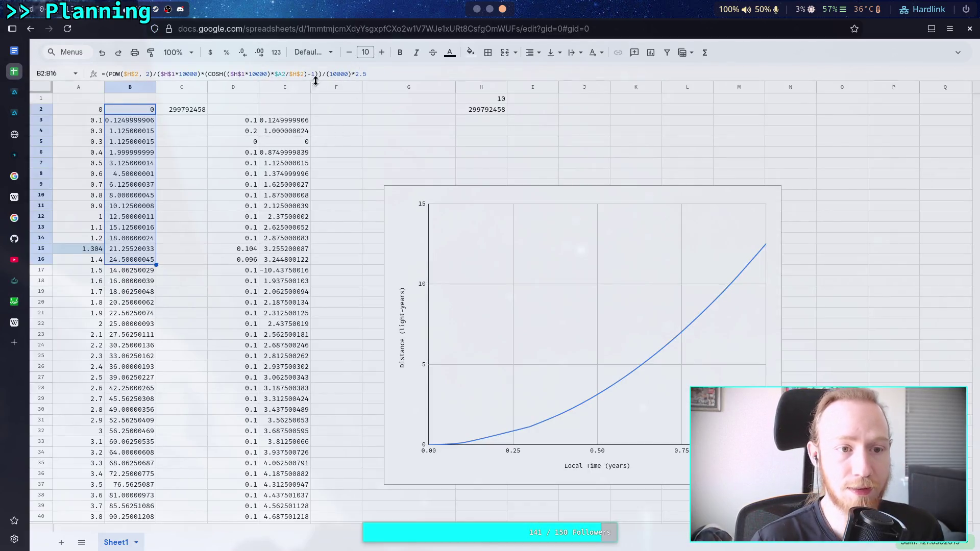
Step: Copy B23's original (2*10000) distance formula back up over B2:B22
{"action": "left_click", "coordinate": [193, 152]}
{"action": "key", "text": "Left"}
{"action": "key", "text": "Up"}
{"action": "key", "text": "Up"}
{"action": "key", "text": "Up"}
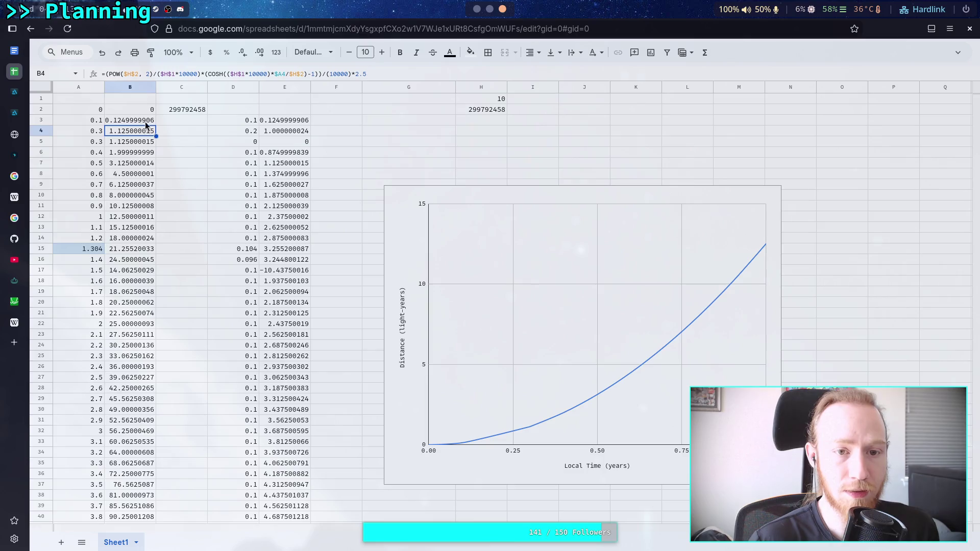
{"action": "left_click", "coordinate": [143, 292]}
{"action": "left_click", "coordinate": [144, 335]}
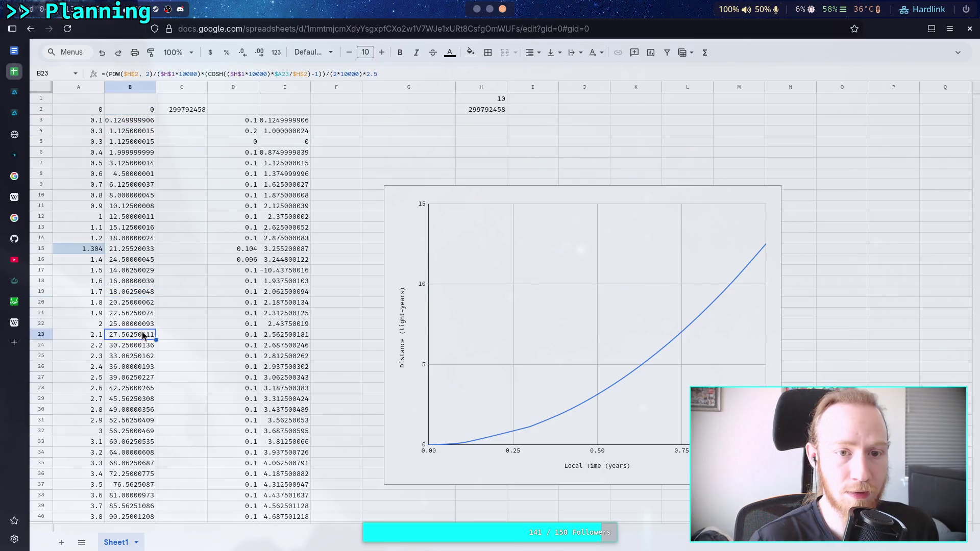
{"action": "left_click_drag", "start_coordinate": [156, 337], "coordinate": [151, 112]}
{"action": "left_click", "coordinate": [143, 114]}
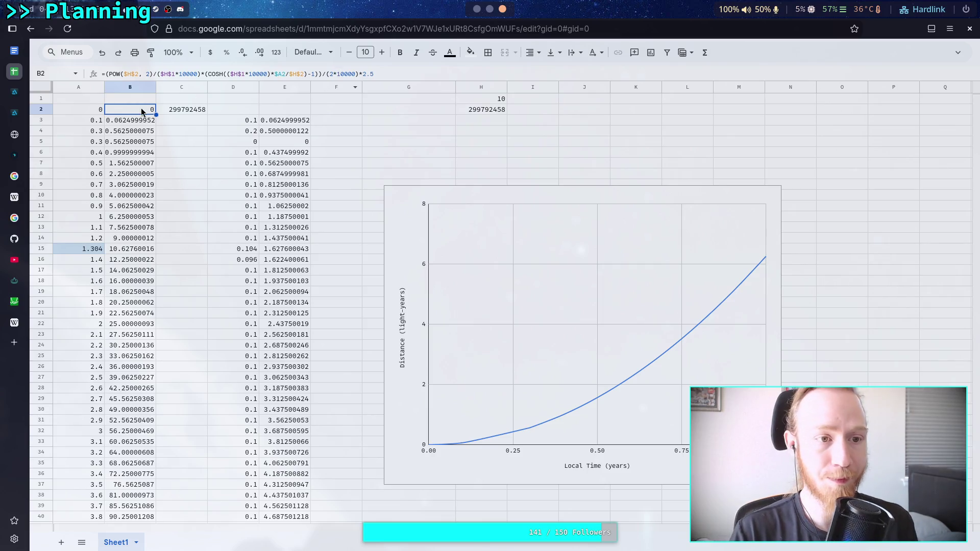
{"action": "left_click", "coordinate": [86, 99]}
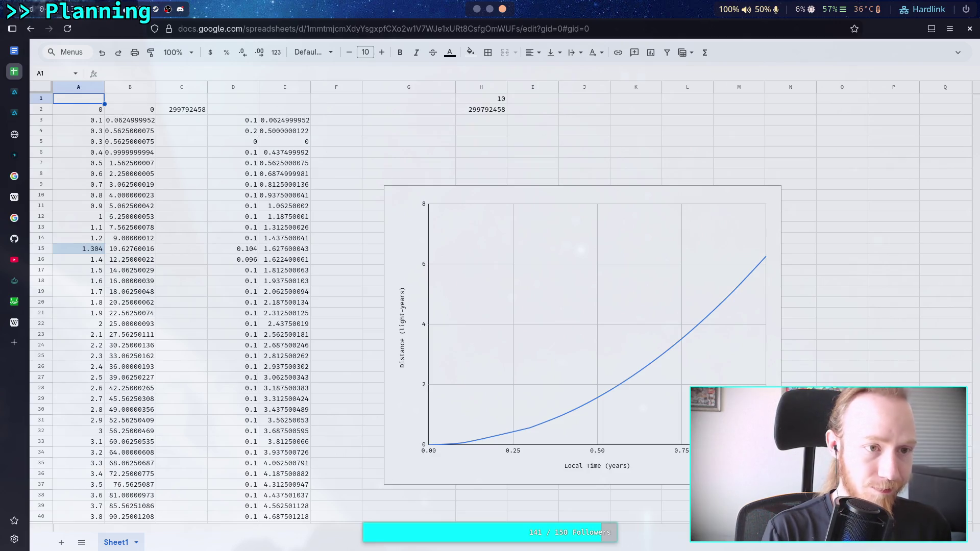
Step: Head A1 'Ship Travel Time' and B1 'Distance', widening column A
{"action": "type", "text": "Ship Tr"}
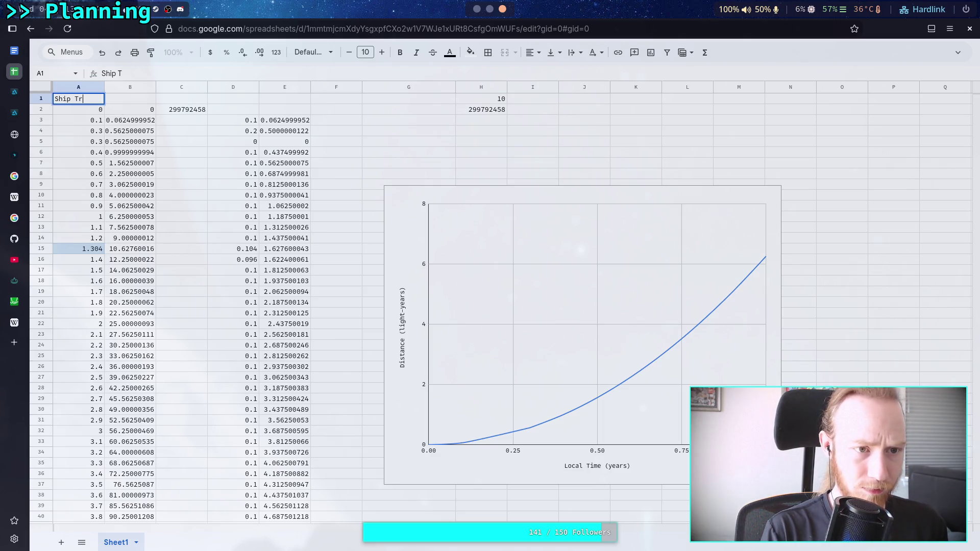
{"action": "type", "text": "avel Time"}
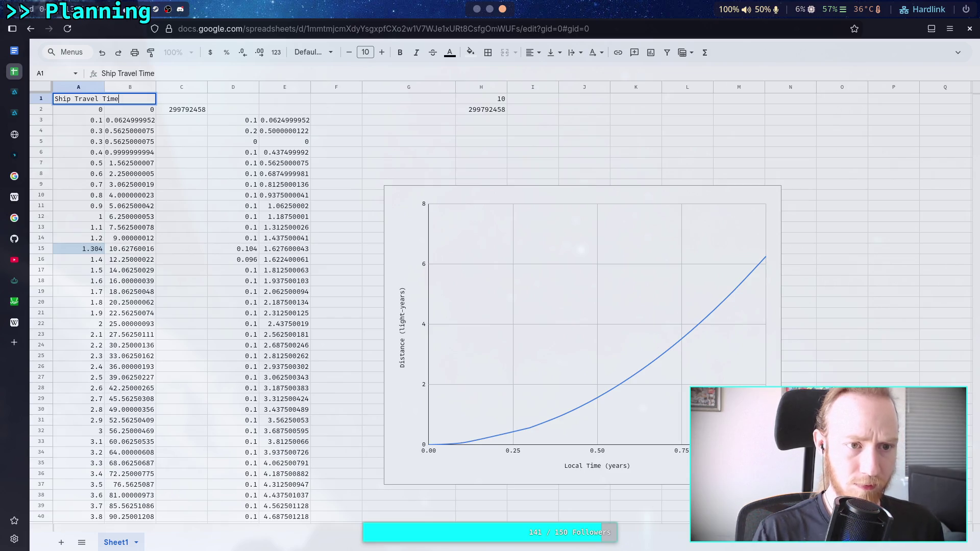
{"action": "left_click", "coordinate": [142, 164]}
{"action": "left_click_drag", "start_coordinate": [104, 86], "coordinate": [126, 88]}
{"action": "left_click", "coordinate": [150, 99]}
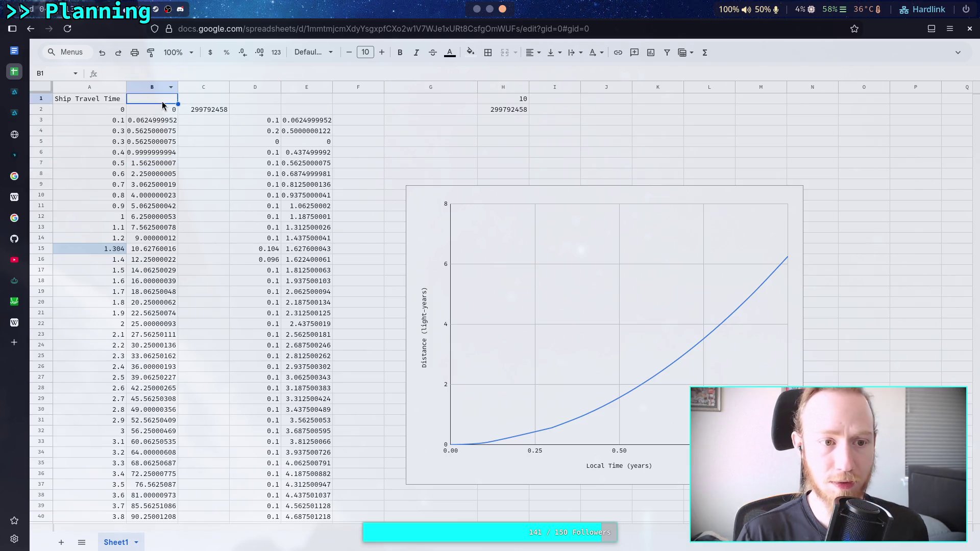
{"action": "type", "text": "Ship"}
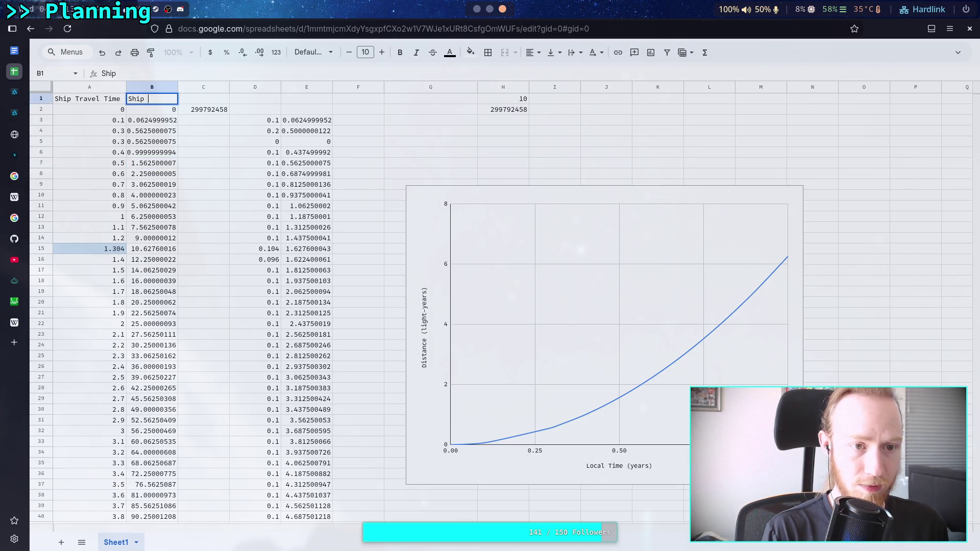
{"action": "key", "text": "BackSpace"}
{"action": "key", "text": "BackSpace"}
{"action": "key", "text": "BackSpace"}
{"action": "type", "text": "Dista"}
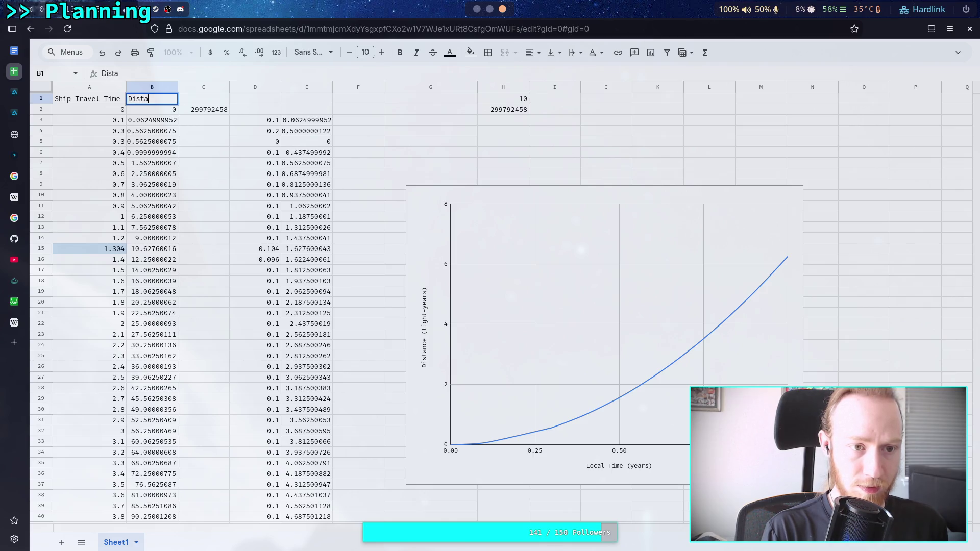
{"action": "type", "text": "nce in Light"}
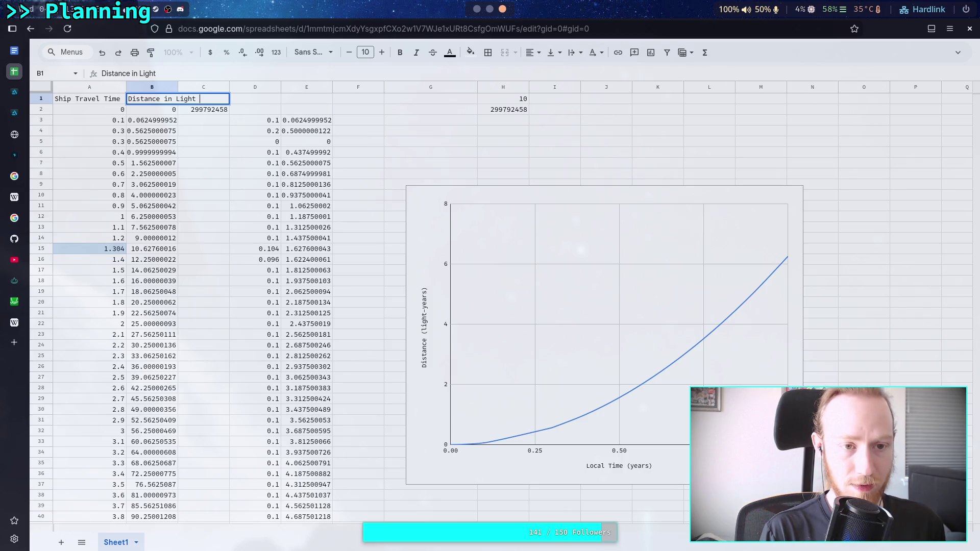
{"action": "key", "text": "BackSpace"}
{"action": "key", "text": "BackSpace"}
{"action": "key", "text": "BackSpace"}
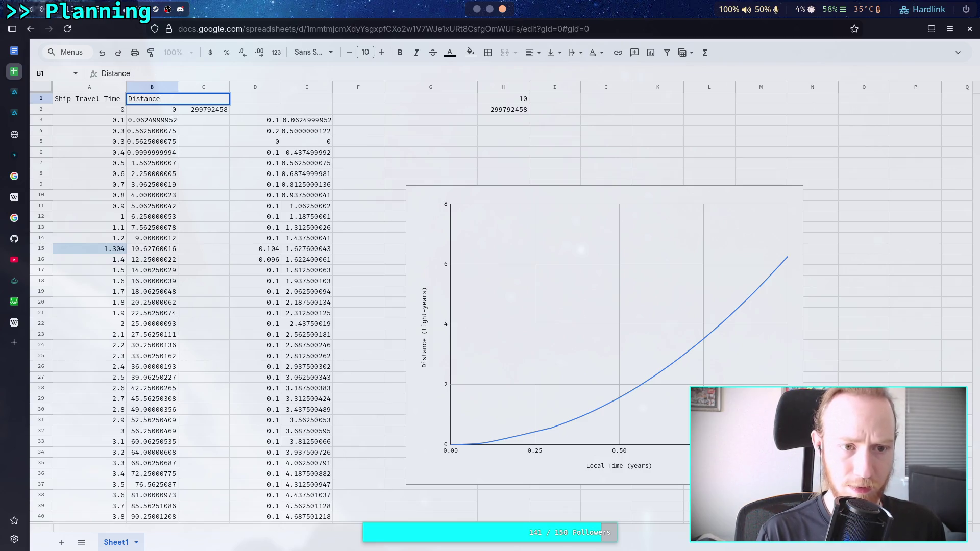
{"action": "key", "text": "Return"}
Step: Change the A1 heading to 'Local Time' and narrow column A back
{"action": "double_click", "coordinate": [75, 98]}
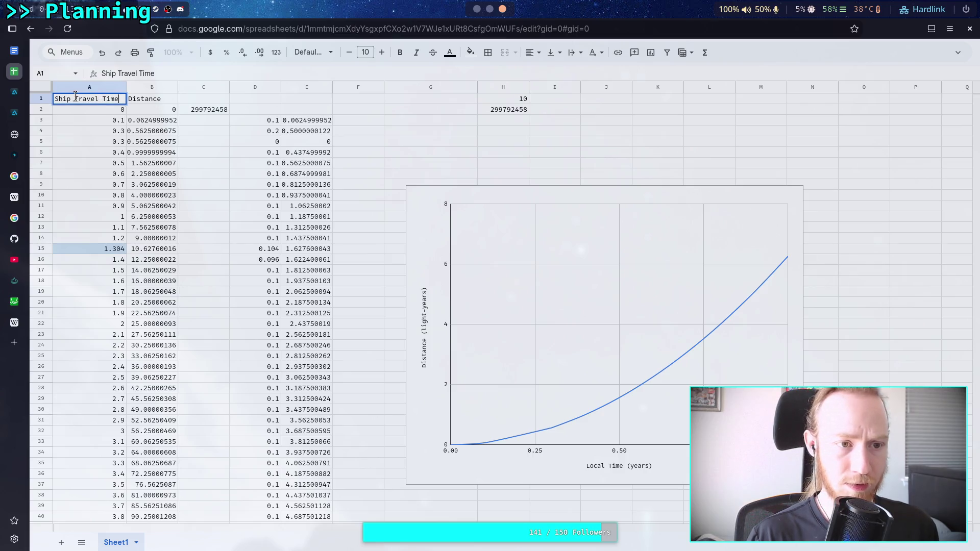
{"action": "left_click_drag", "start_coordinate": [75, 97], "coordinate": [104, 97]}
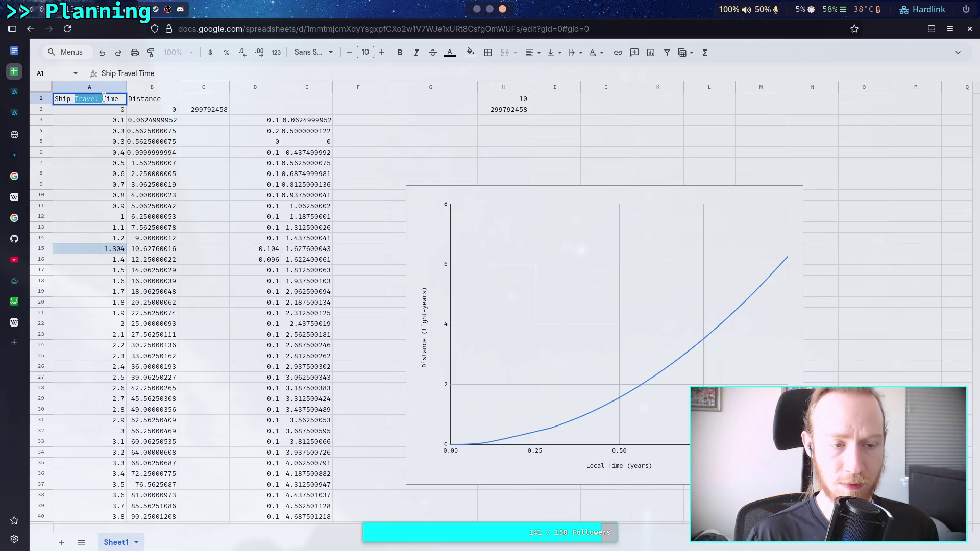
{"action": "key", "text": "BackSpace"}
{"action": "key", "text": "BackSpace"}
{"action": "key", "text": "BackSpace"}
{"action": "key", "text": "BackSpace"}
{"action": "type", "text": "Local"}
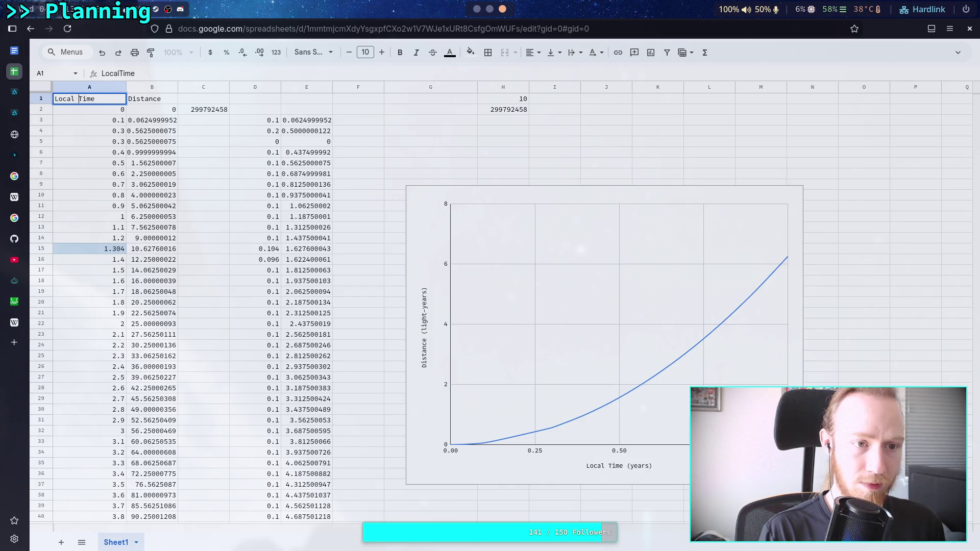
{"action": "key", "text": "Return"}
{"action": "left_click_drag", "start_coordinate": [126, 87], "coordinate": [109, 87]}
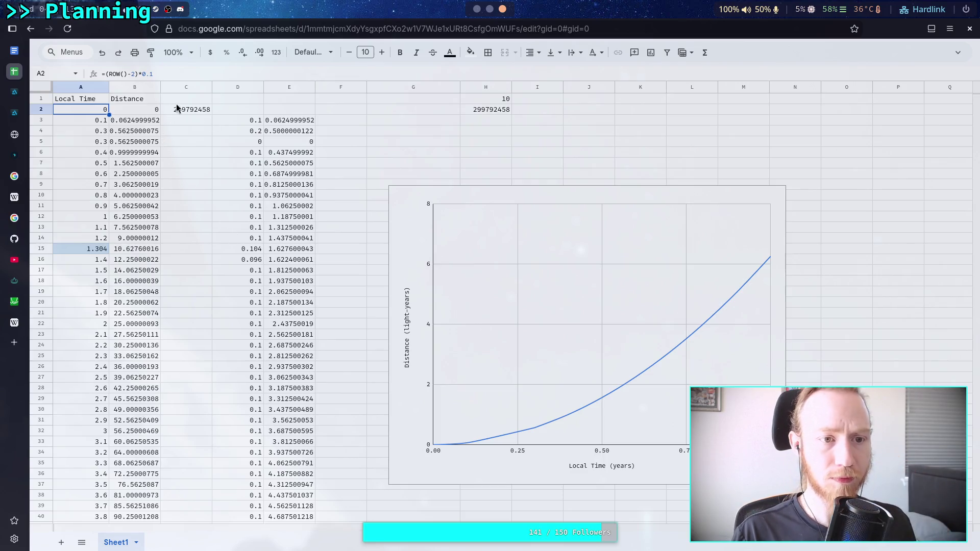
Step: Head C1 'Earth Time'
{"action": "left_click", "coordinate": [199, 100]}
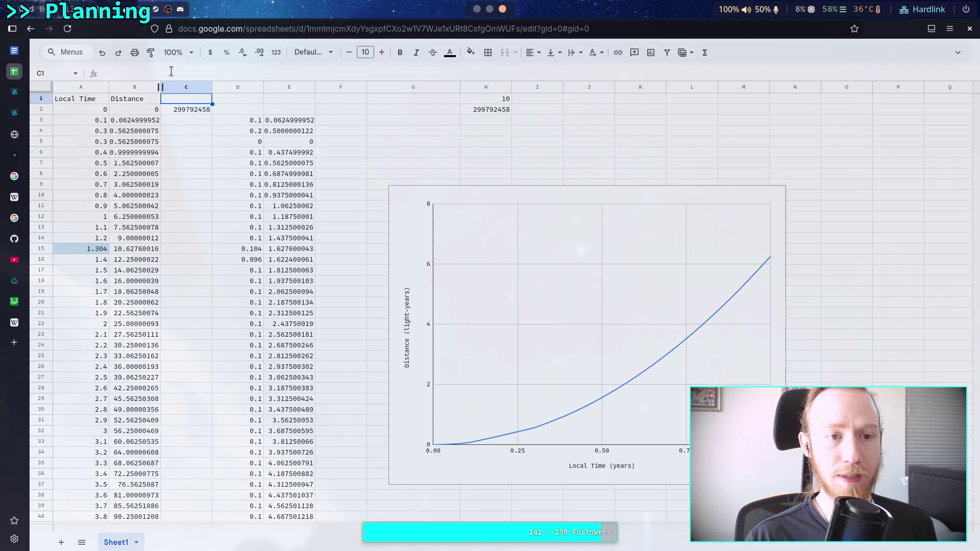
{"action": "type", "text": "Earth Time"}
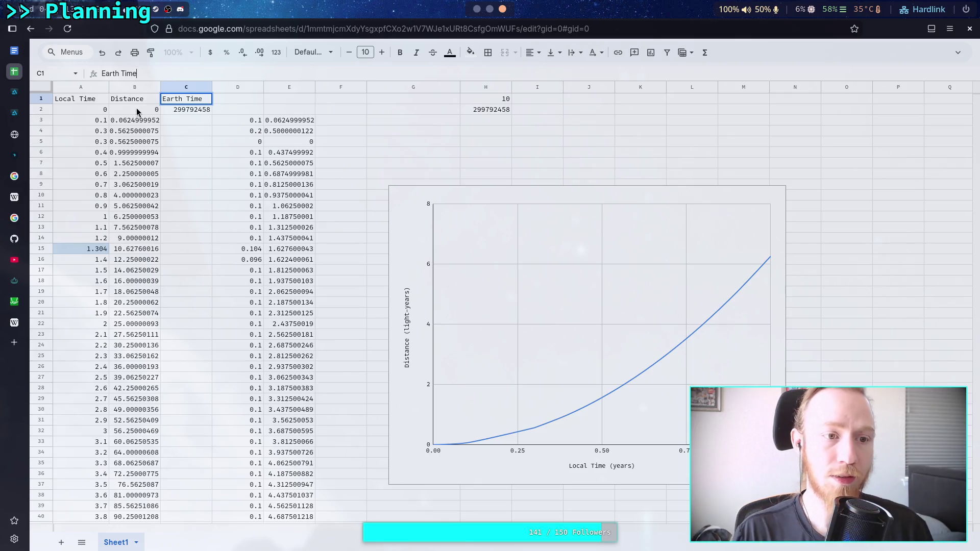
{"action": "left_click", "coordinate": [145, 100]}
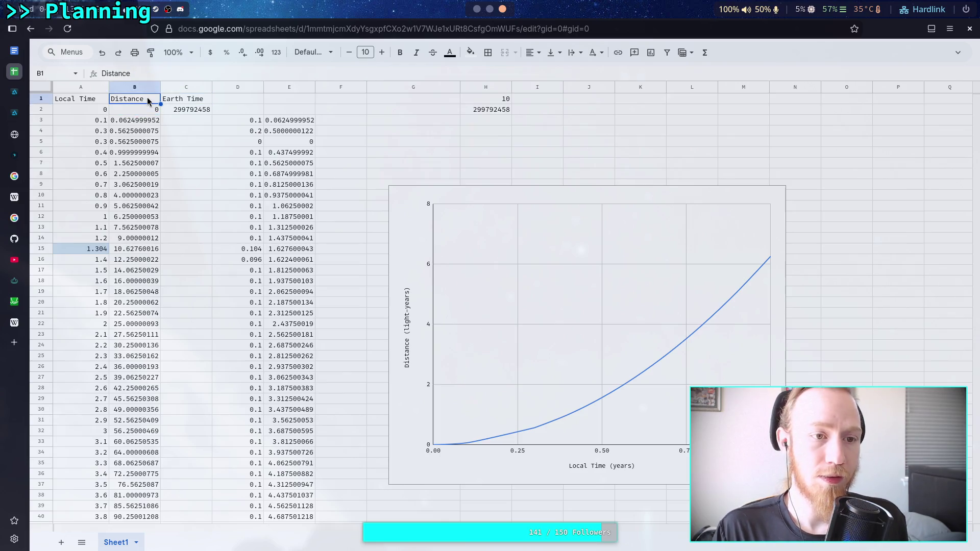
{"action": "left_click", "coordinate": [181, 101]}
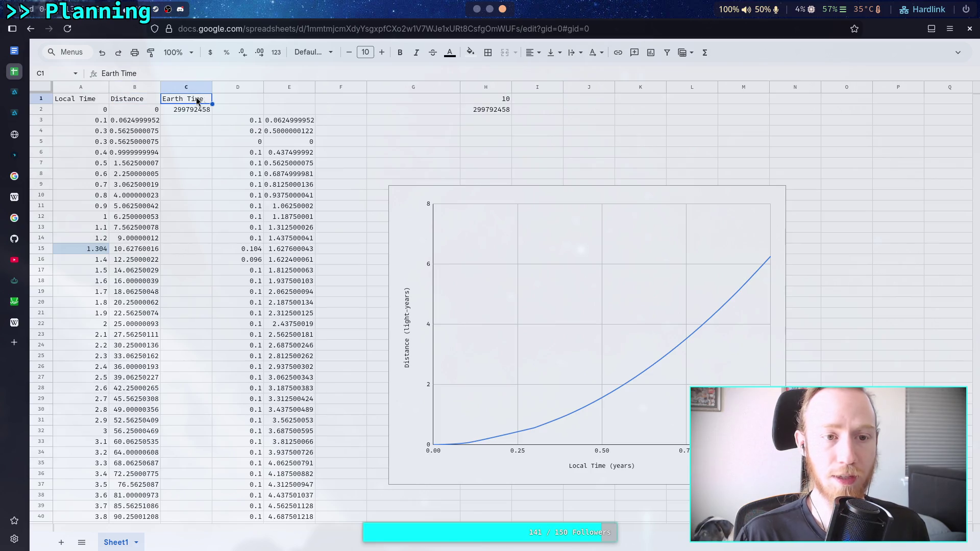
Step: Insert a new column C before Earth Time and head it 'Half-Trip'
{"action": "right_click", "coordinate": [183, 91]}
{"action": "left_click", "coordinate": [241, 172]}
{"action": "left_click", "coordinate": [184, 99]}
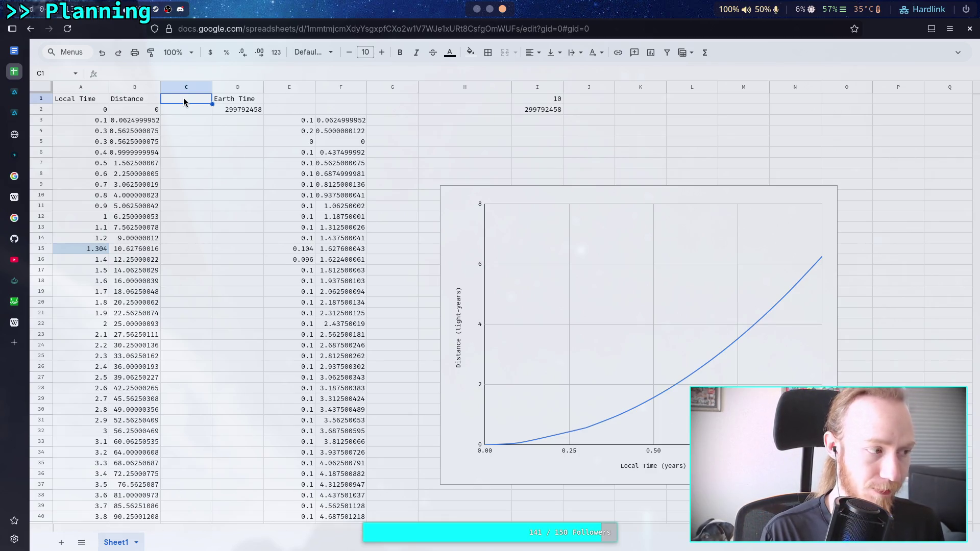
{"action": "type", "text": "Hal"}
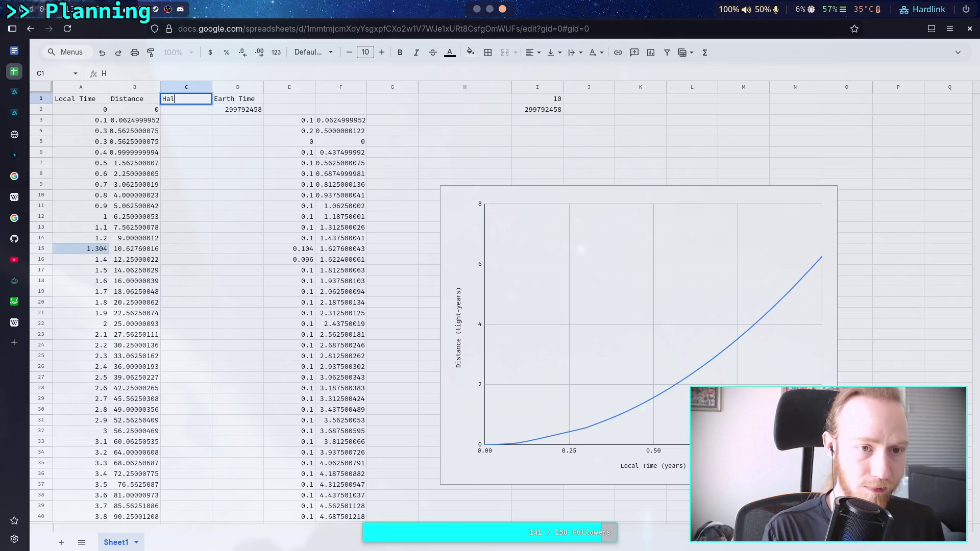
{"action": "type", "text": "f-Trip"}
{"action": "left_click", "coordinate": [201, 158]}
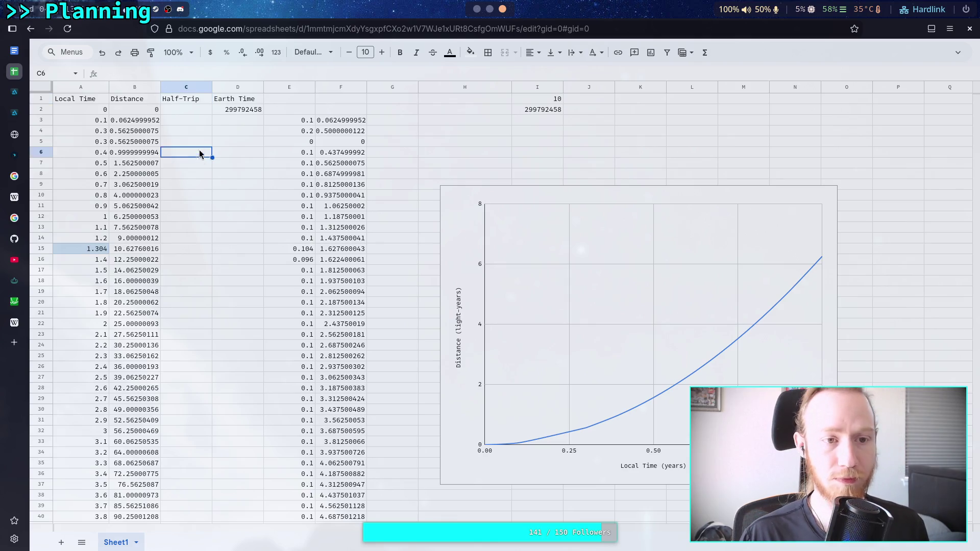
{"action": "double_click", "coordinate": [201, 99]}
{"action": "left_click_drag", "start_coordinate": [202, 98], "coordinate": [161, 101]}
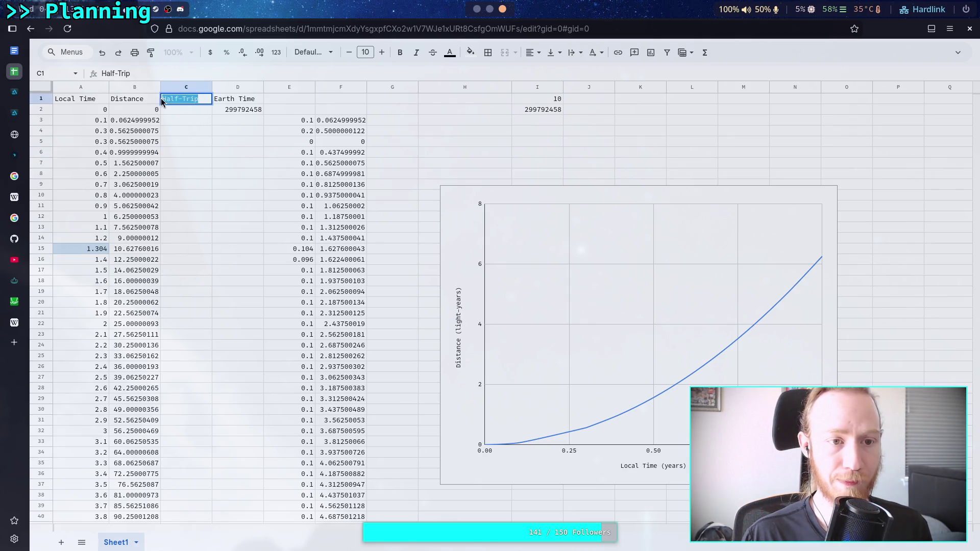
{"action": "key", "text": "Escape"}
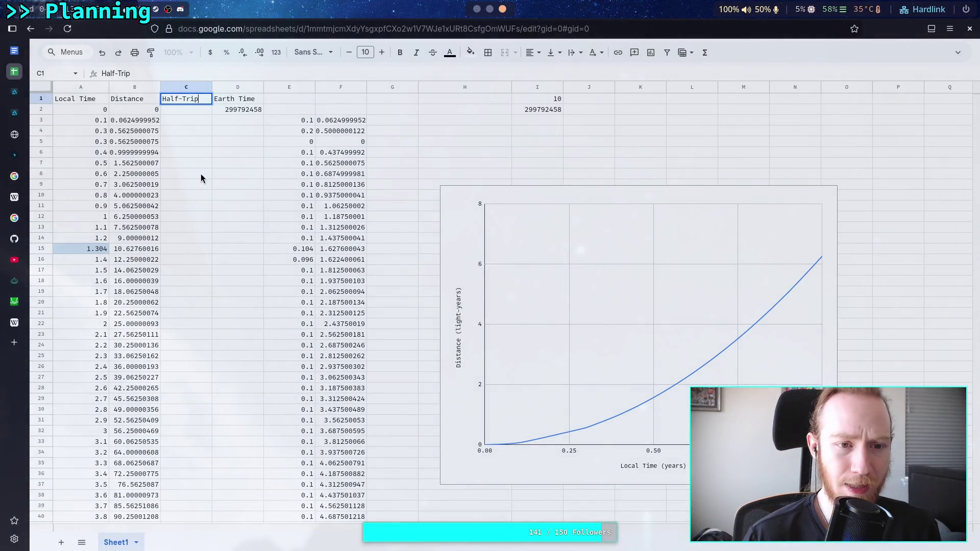
{"action": "left_click", "coordinate": [189, 109]}
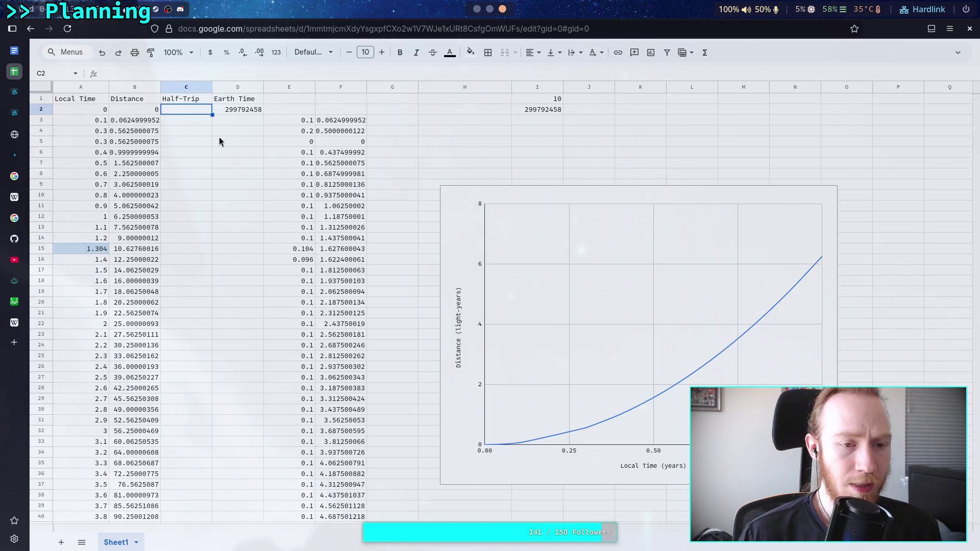
Step: Remove *2.5 and the parentheses around 10000 from B2's Distance formula
{"action": "double_click", "coordinate": [136, 120]}
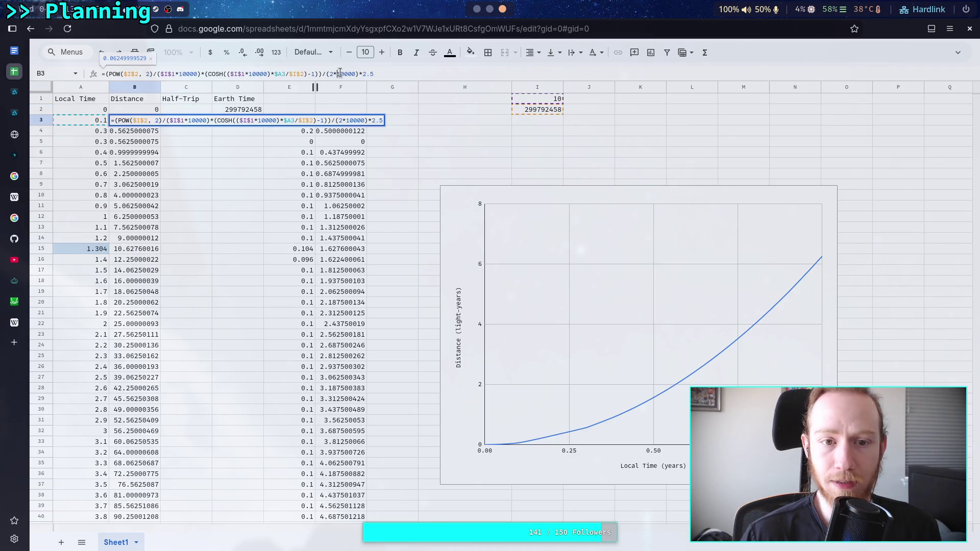
{"action": "left_click", "coordinate": [153, 109]}
{"action": "key", "text": "Return"}
{"action": "key", "text": "BackSpace"}
{"action": "key", "text": "BackSpace"}
{"action": "key", "text": "BackSpace"}
{"action": "key", "text": "BackSpace"}
{"action": "key", "text": "BackSpace"}
{"action": "key", "text": "End"}
{"action": "key", "text": "BackSpace"}
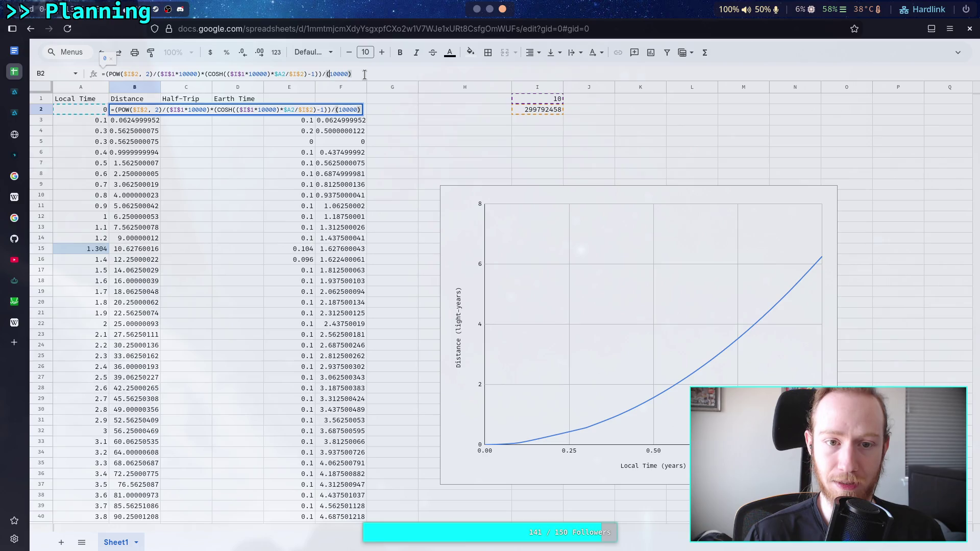
{"action": "left_click", "coordinate": [223, 156]}
Step: Fill B2's Distance formula down column B to row 202
{"action": "left_click", "coordinate": [155, 109]}
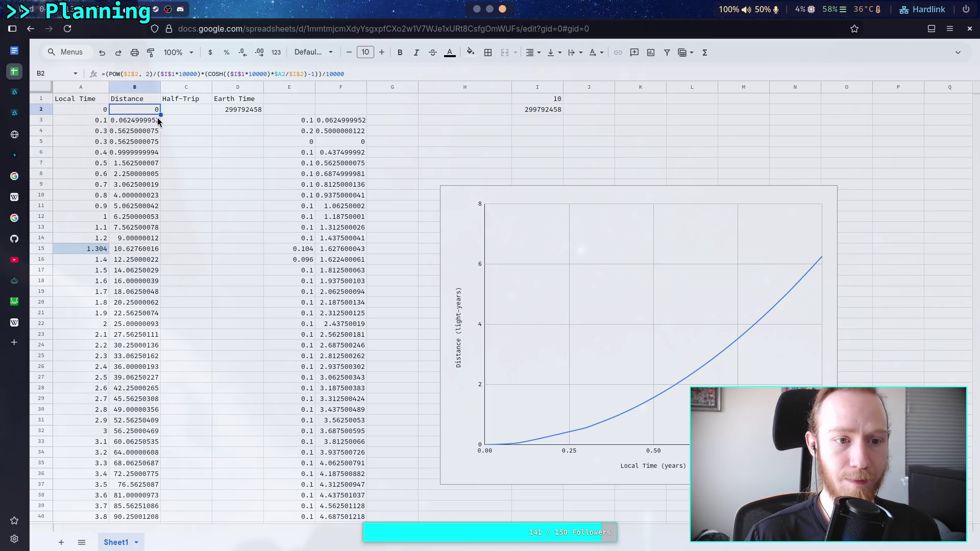
{"action": "mouse_move", "coordinate": [161, 112]}
{"action": "left_mouse_down"}
{"action": "mouse_move", "coordinate": [164, 372]}
{"action": "mouse_move", "coordinate": [155, 389]}
{"action": "mouse_move", "coordinate": [152, 281]}
{"action": "left_mouse_up"}
{"action": "scroll", "coordinate": [164, 372], "scroll_direction": "down", "scroll_amount": 20}
{"action": "scroll", "coordinate": [213, 276], "scroll_direction": "up", "scroll_amount": 20}
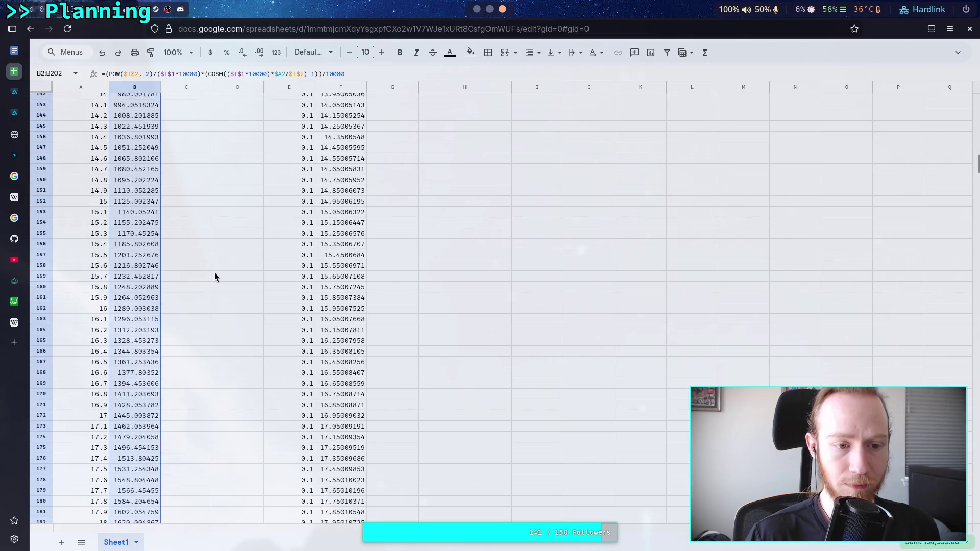
{"action": "scroll", "coordinate": [214, 276], "scroll_direction": "up", "scroll_amount": 1}
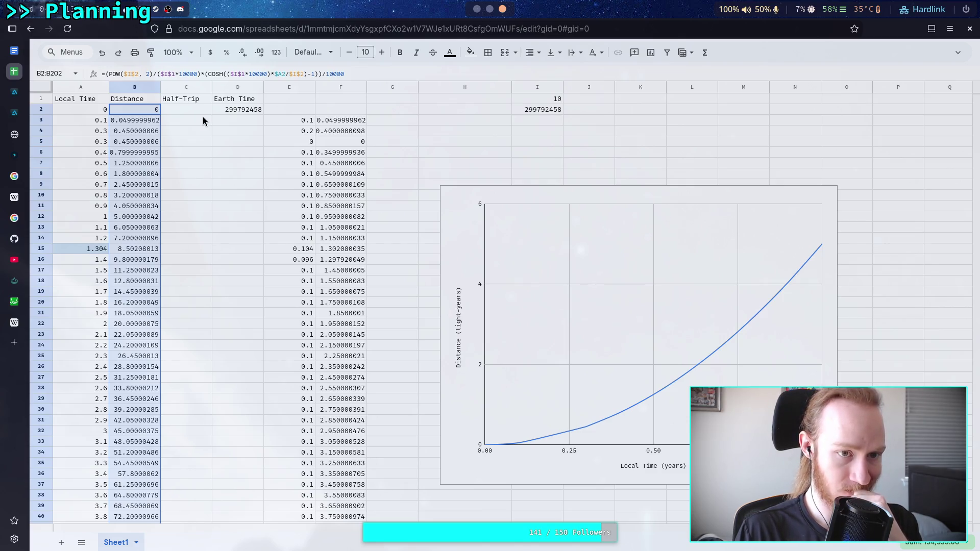
{"action": "left_click", "coordinate": [200, 105]}
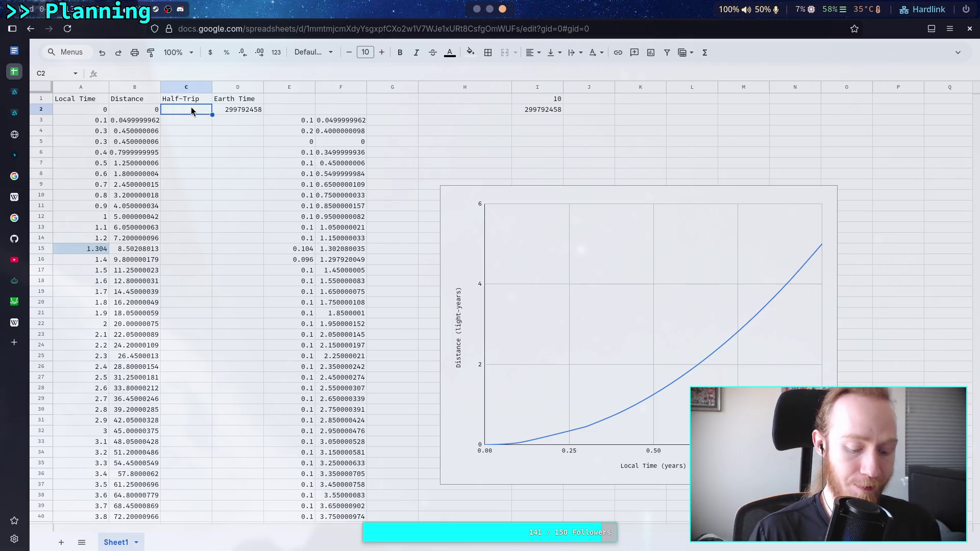
Step: Enter =$B2/2 in C2 and autofill it down the Half-Trip column
{"action": "type", "text": "=$B"}
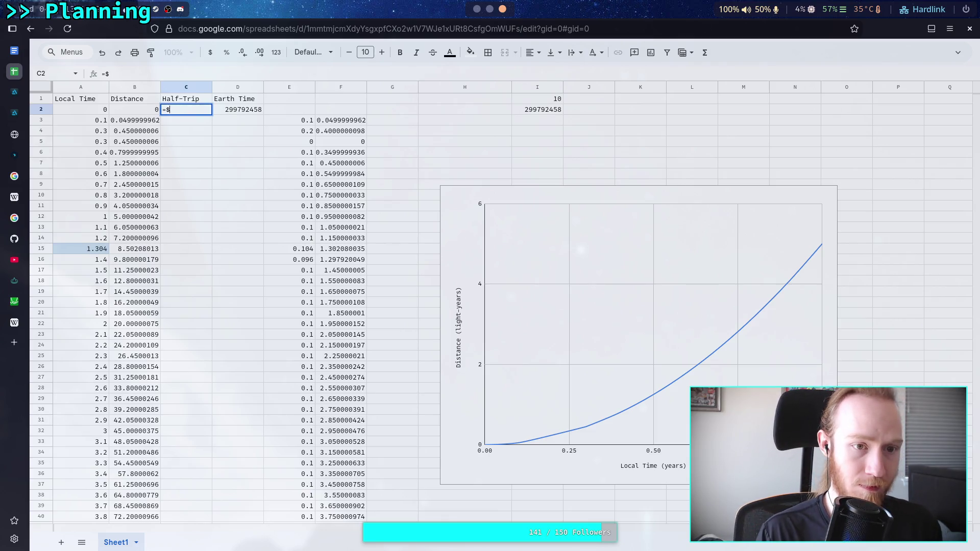
{"action": "type", "text": "2/"}
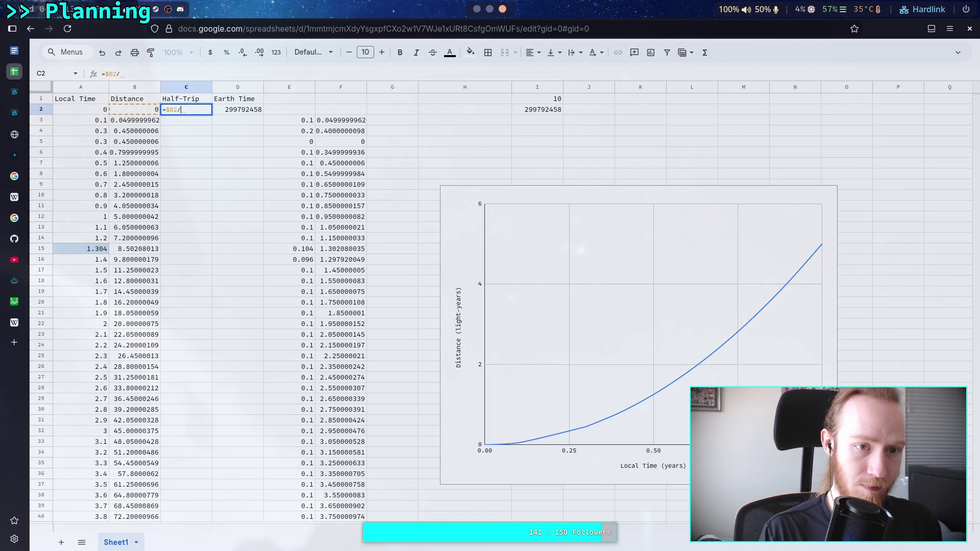
{"action": "type", "text": "2"}
{"action": "key", "text": "Return"}
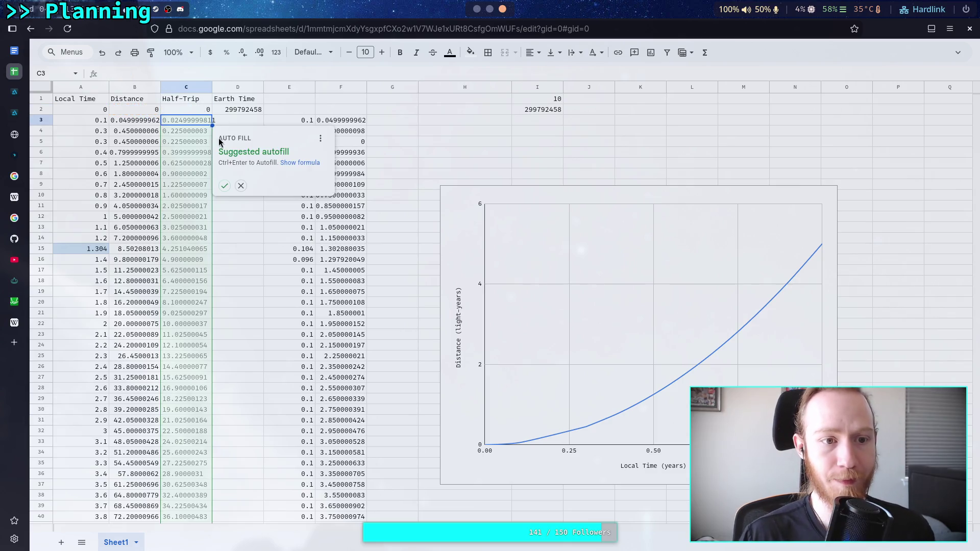
{"action": "left_click", "coordinate": [224, 186]}
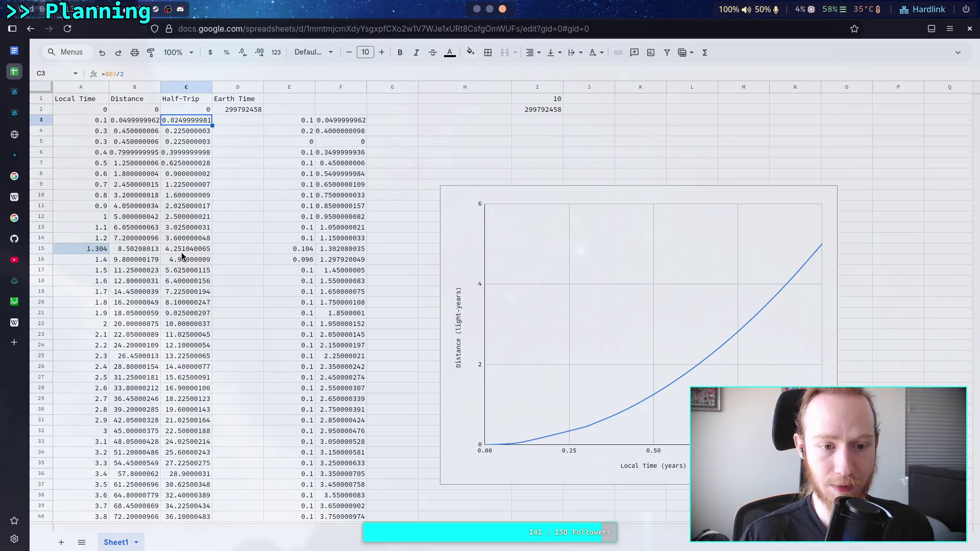
{"action": "left_click", "coordinate": [186, 240]}
{"action": "left_click", "coordinate": [185, 217]}
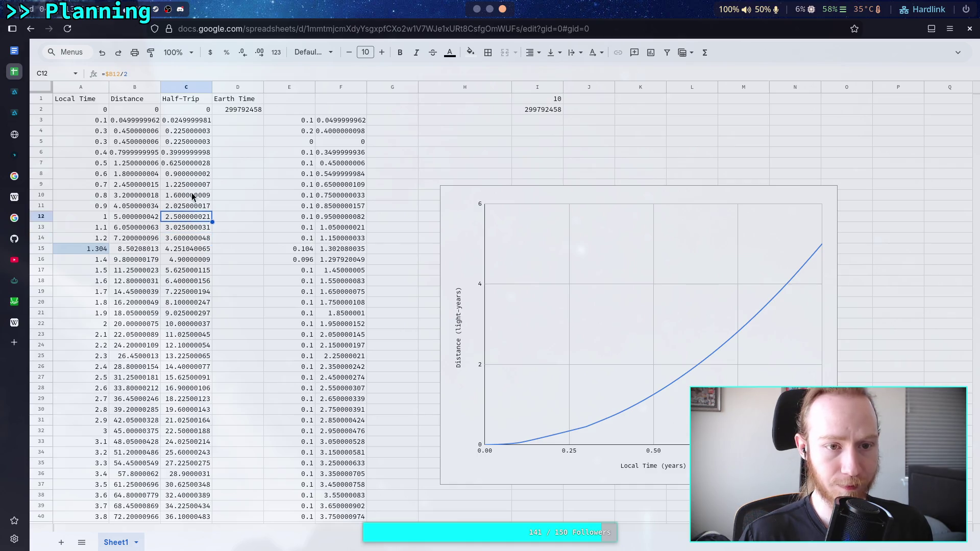
Step: Start rewriting D2 as a SINH formula, then cancel so D2 keeps 299792458
{"action": "left_click", "coordinate": [241, 110]}
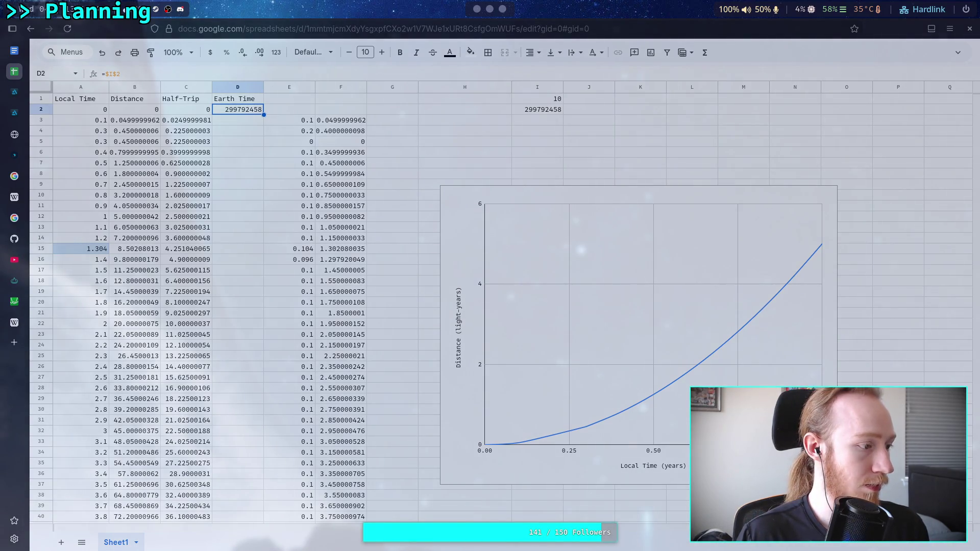
{"action": "key", "text": "Return"}
{"action": "key", "text": "BackSpace"}
{"action": "type", "text": "2"}
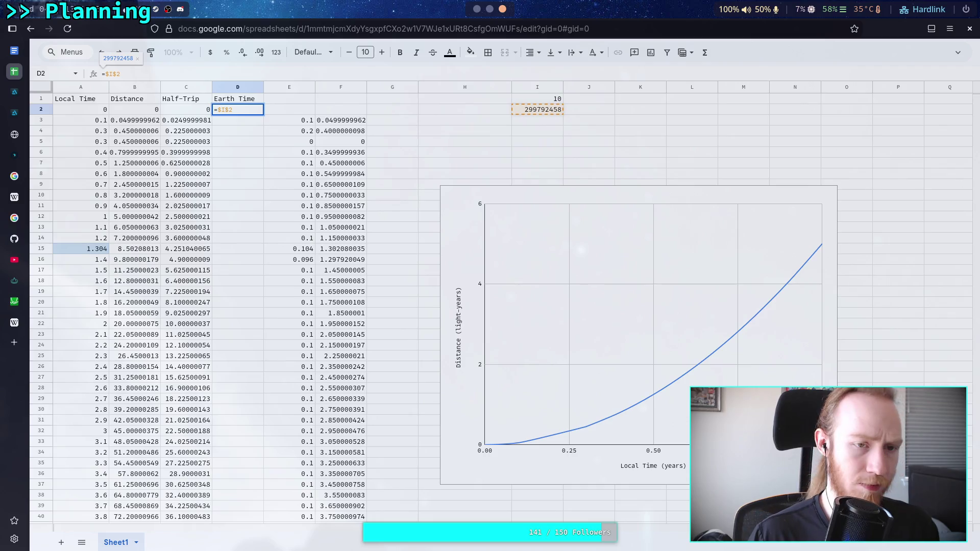
{"action": "type", "text": "/$H"}
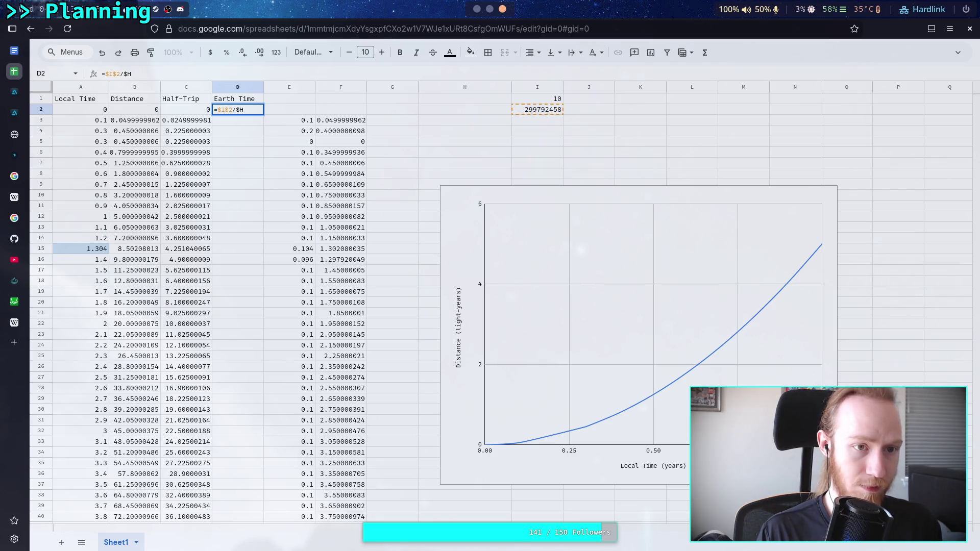
{"action": "key", "text": "BackSpace"}
{"action": "type", "text": "I$1"}
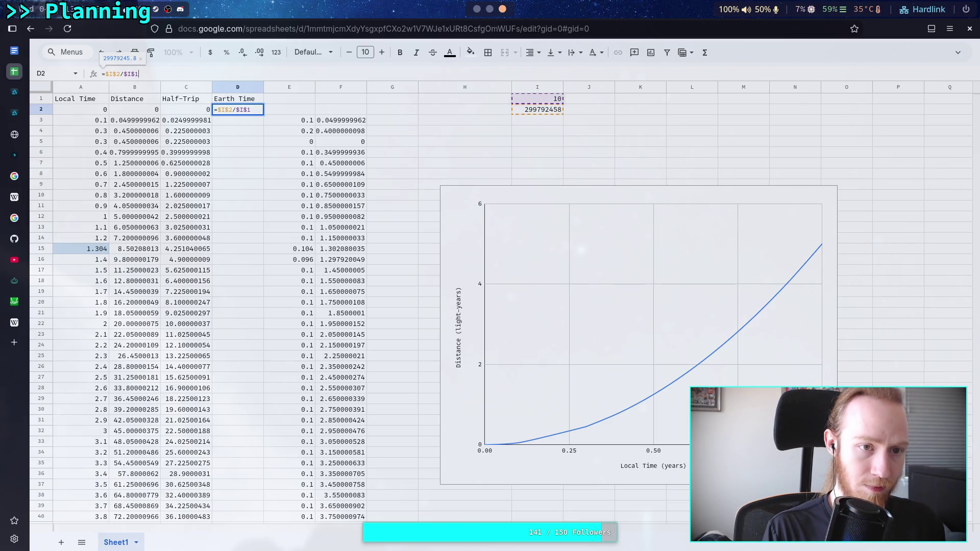
{"action": "type", "text": "*SIG"}
{"action": "key", "text": "BackSpace"}
{"action": "type", "text": "NH("}
{"action": "key", "text": "Escape"}
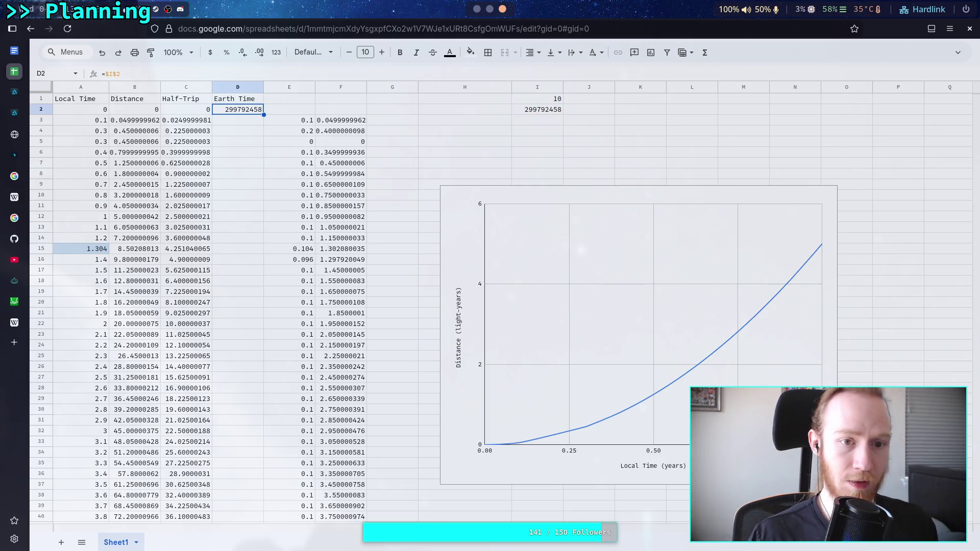
{"action": "left_click", "coordinate": [179, 102]}
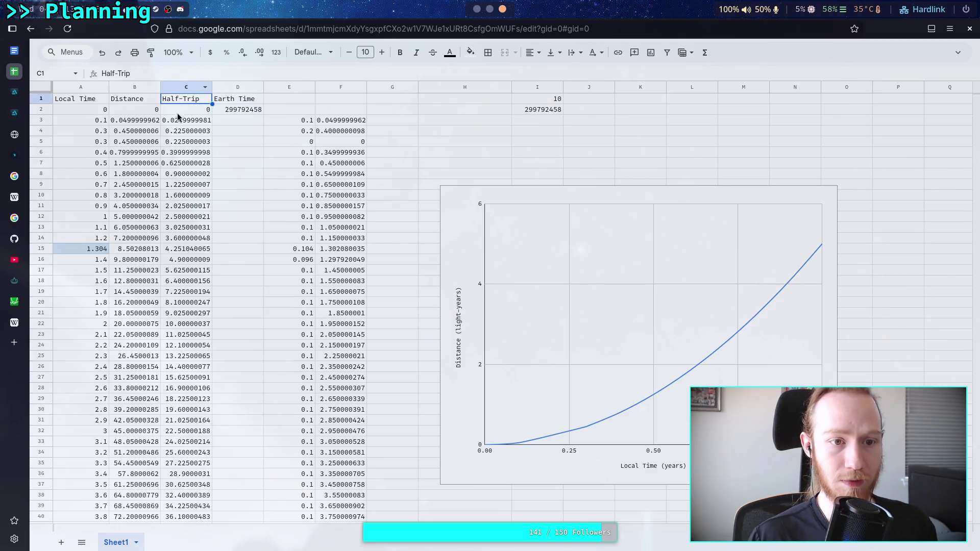
Step: Copy the B2 distance formula and paste it over D2's formula
{"action": "left_click", "coordinate": [140, 109]}
{"action": "left_click", "coordinate": [159, 75]}
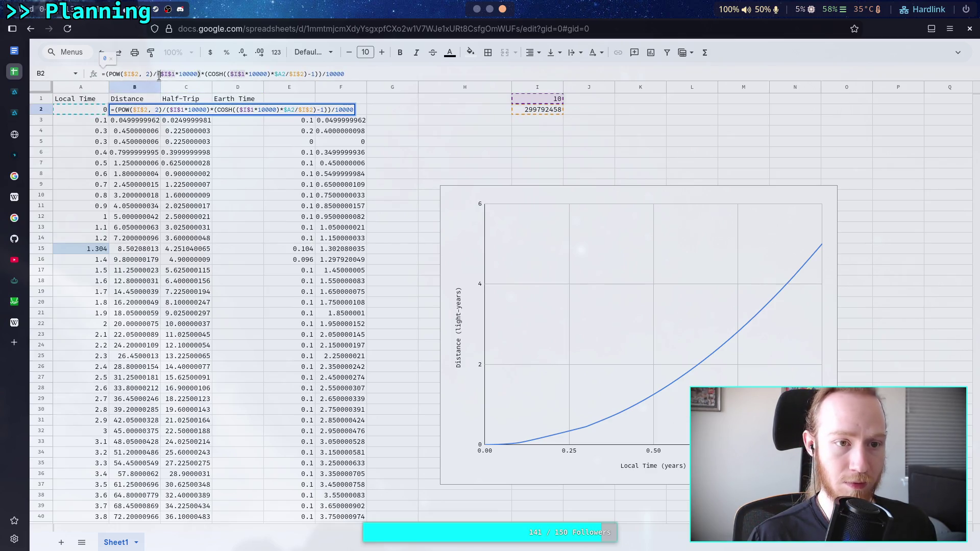
{"action": "key", "text": "ctrl+a"}
{"action": "right_click", "coordinate": [196, 75]}
{"action": "left_click", "coordinate": [222, 129]}
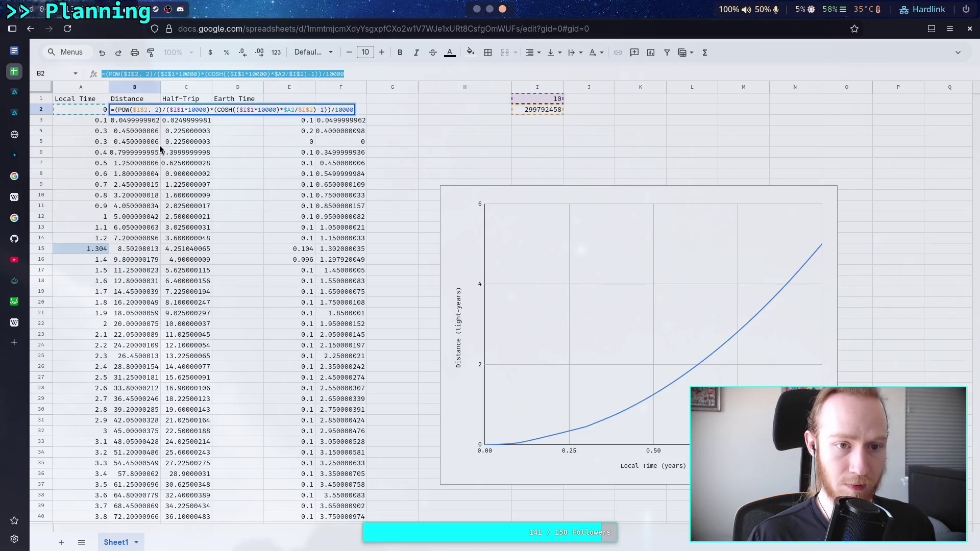
{"action": "key", "text": "Escape"}
{"action": "left_click", "coordinate": [229, 106]}
{"action": "key", "text": "Return"}
{"action": "key", "text": "ctrl+a"}
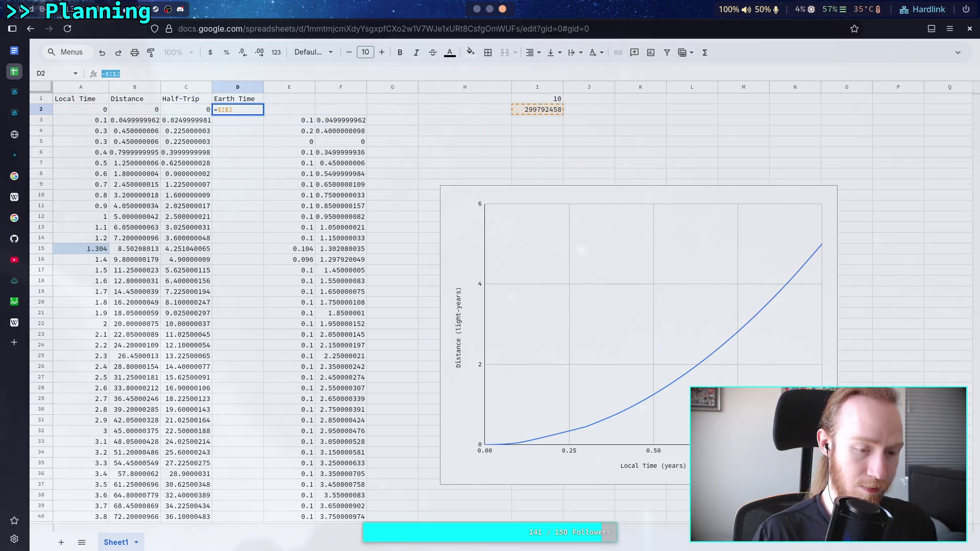
{"action": "key", "text": "ctrl+v"}
Step: Drop the POW squaring, replace COSH with SINH in D2, and decline autofill
{"action": "left_click", "coordinate": [151, 74]}
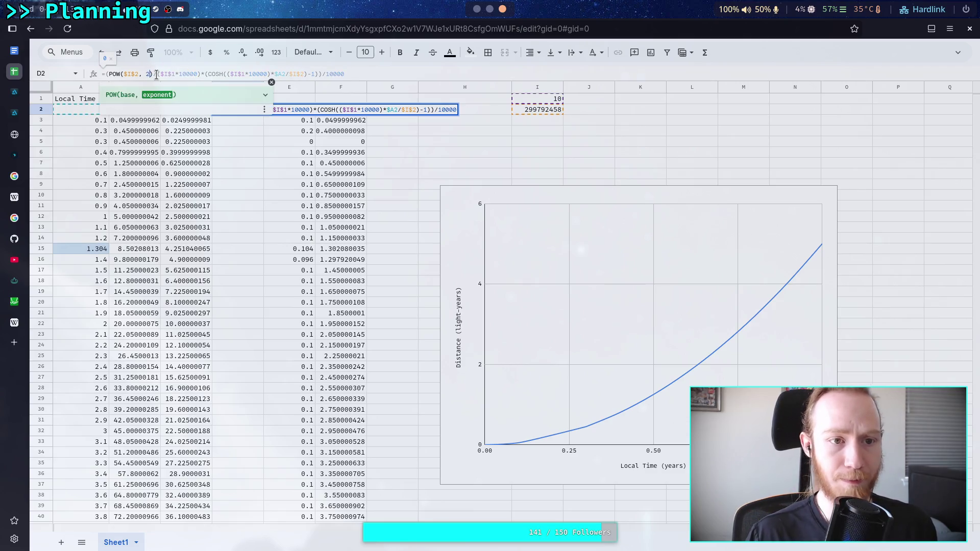
{"action": "key", "text": "BackSpace"}
{"action": "key", "text": "BackSpace"}
{"action": "key", "text": "BackSpace"}
{"action": "key", "text": "BackSpace"}
{"action": "key", "text": "Left"}
{"action": "key", "text": "Left"}
{"action": "key", "text": "Left"}
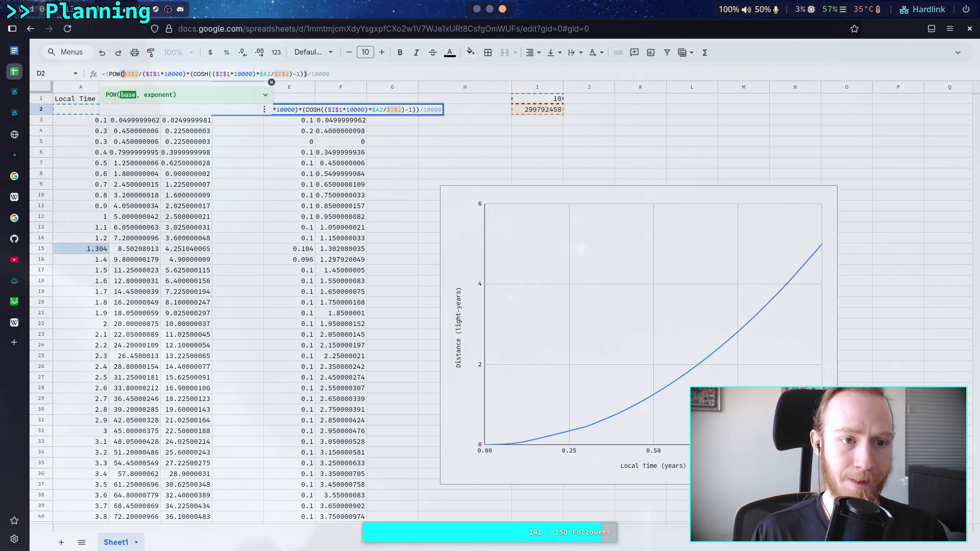
{"action": "key", "text": "BackSpace"}
{"action": "key", "text": "BackSpace"}
{"action": "key", "text": "BackSpace"}
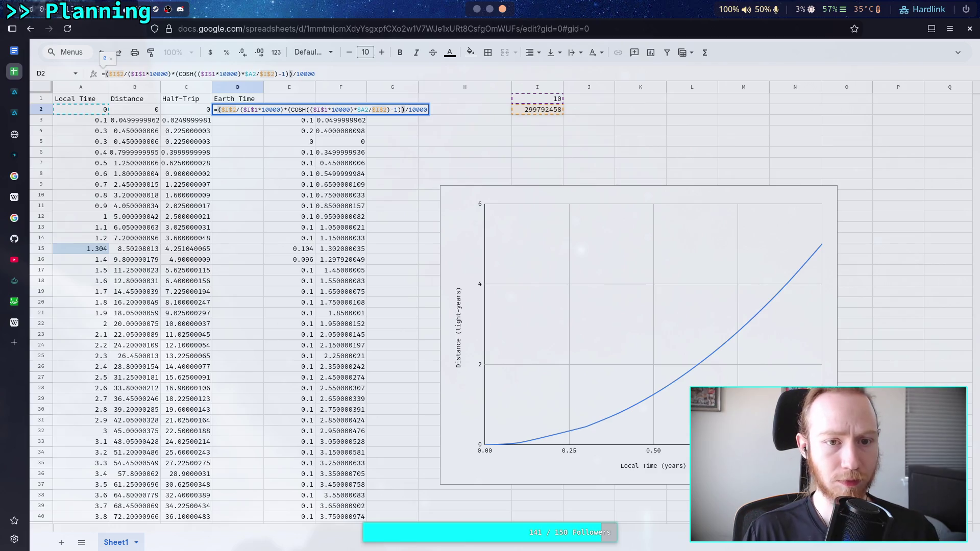
{"action": "left_click", "coordinate": [151, 74]}
{"action": "double_click", "coordinate": [185, 74]}
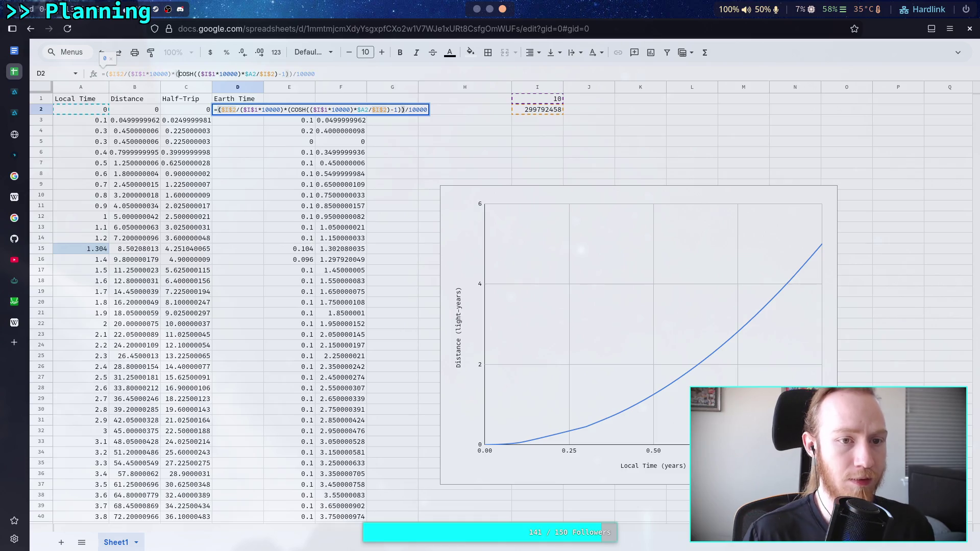
{"action": "type", "text": "SINH"}
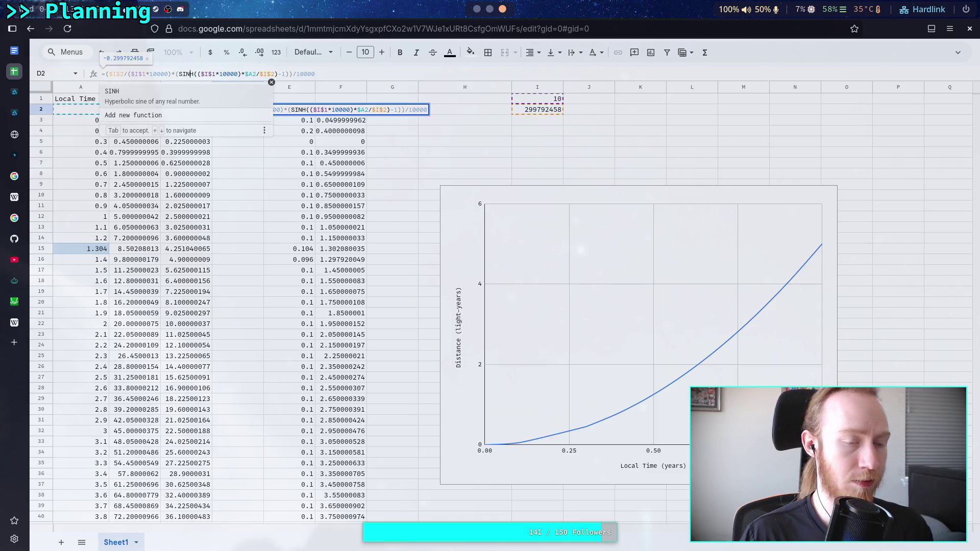
{"action": "key", "text": "Return"}
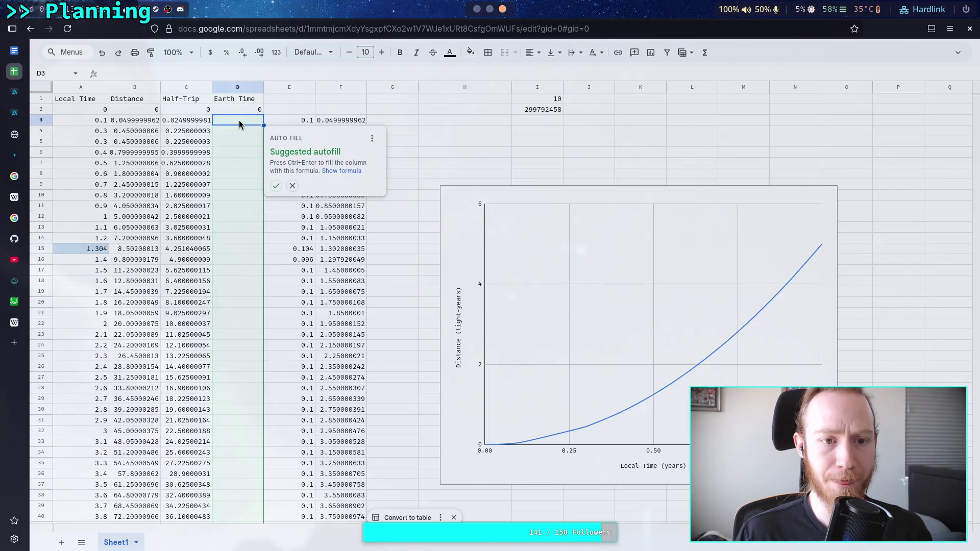
{"action": "left_click", "coordinate": [292, 187]}
{"action": "left_click", "coordinate": [245, 109]}
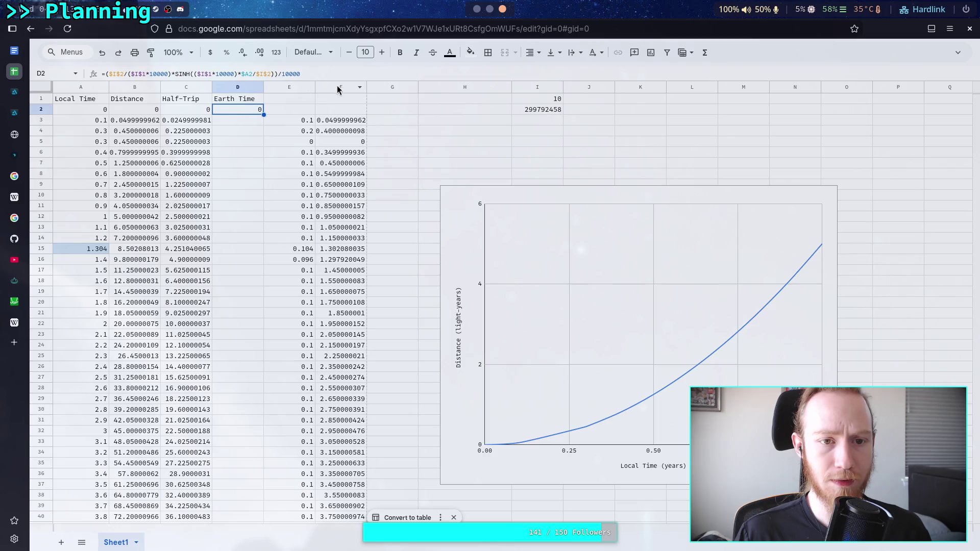
{"action": "left_click", "coordinate": [338, 73]}
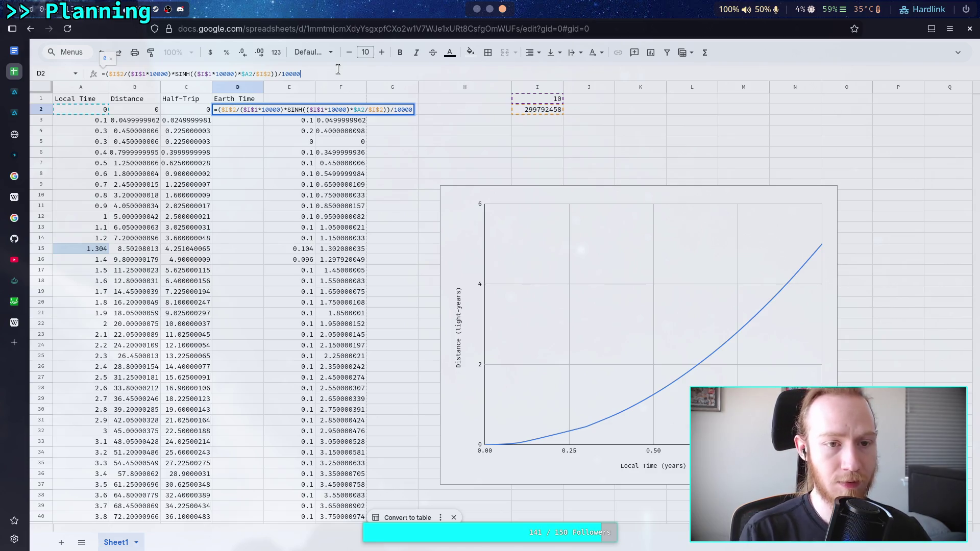
Step: Commit the D2 Earth Time formula and fill it down to D12
{"action": "key", "text": "Return"}
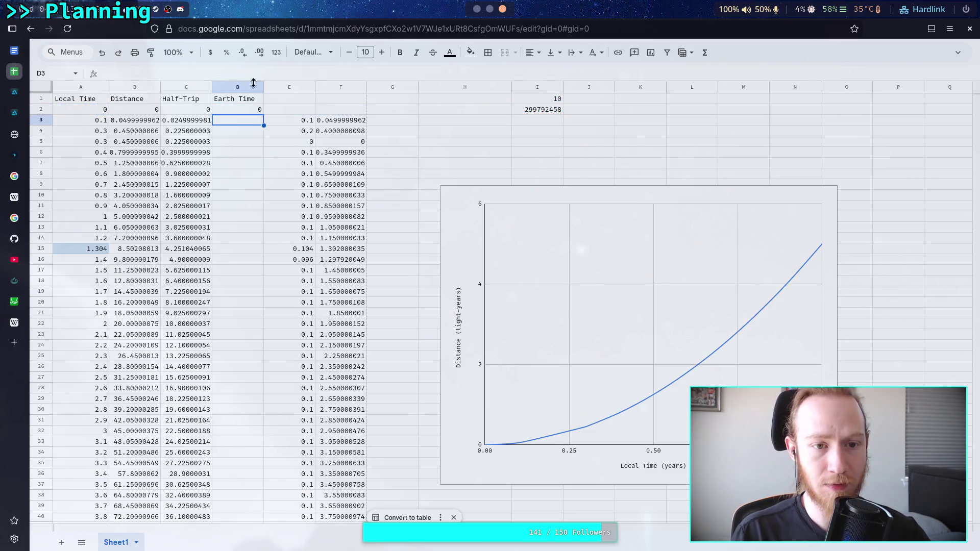
{"action": "left_click", "coordinate": [241, 108]}
{"action": "left_click_drag", "start_coordinate": [264, 115], "coordinate": [266, 219]}
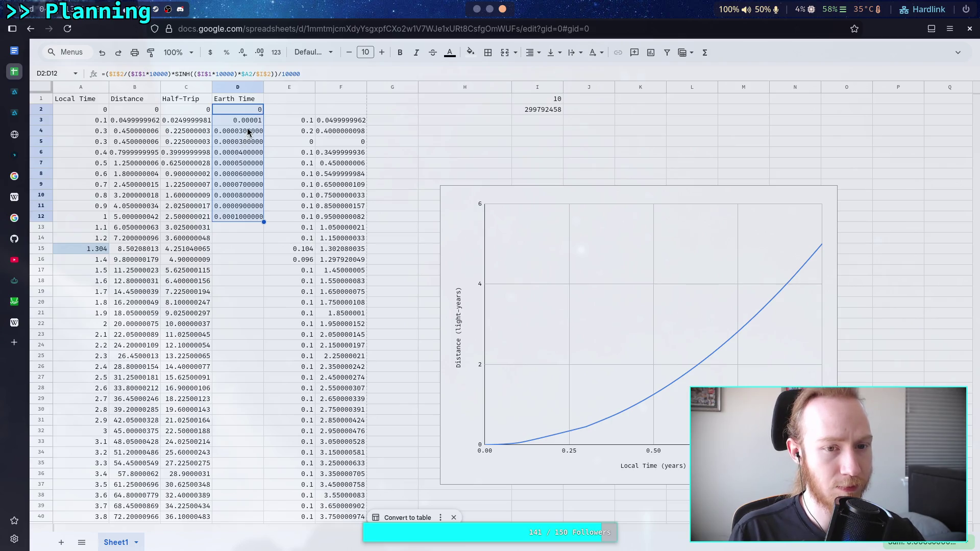
{"action": "left_click", "coordinate": [244, 109]}
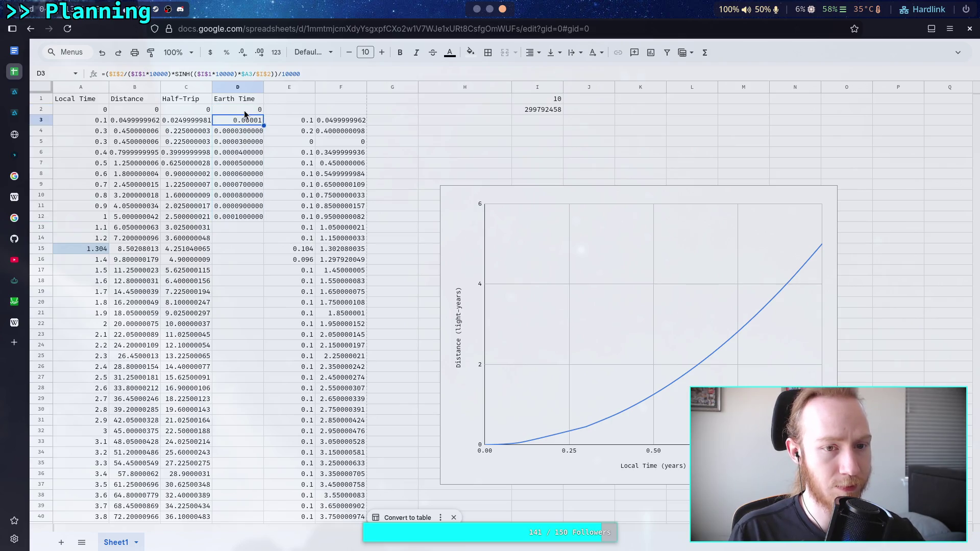
Step: Compare the formulas in B2, C2 and D2
{"action": "left_click", "coordinate": [188, 112]}
{"action": "left_click", "coordinate": [139, 108]}
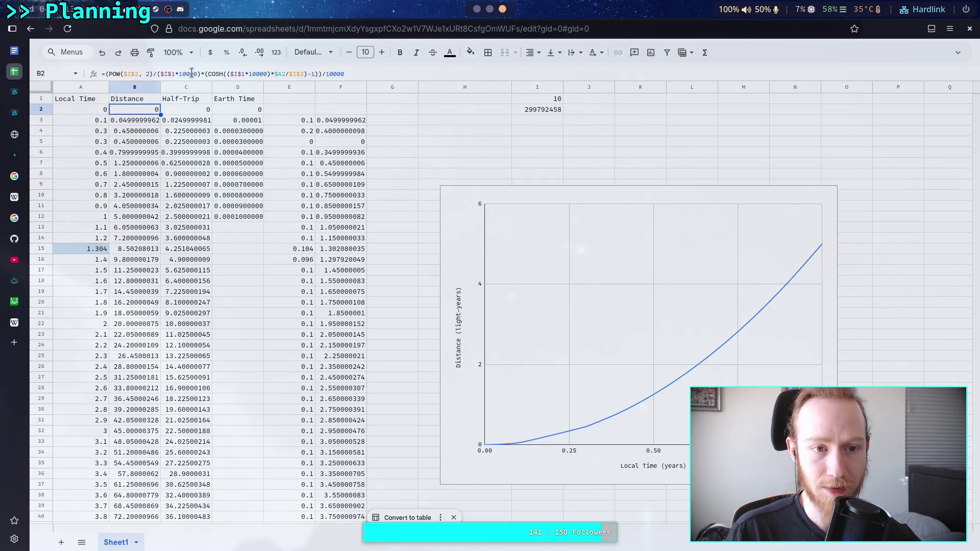
{"action": "left_click", "coordinate": [231, 109]}
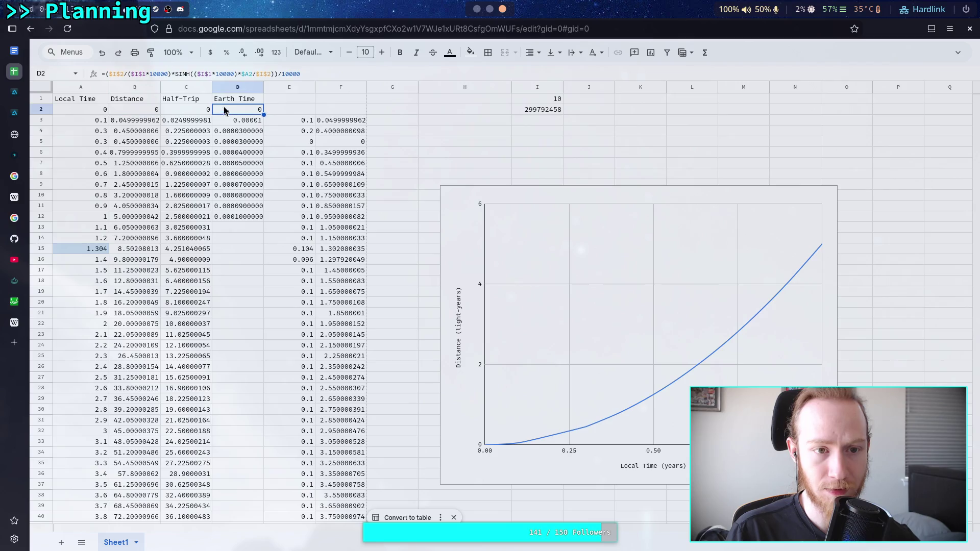
{"action": "left_click", "coordinate": [180, 111]}
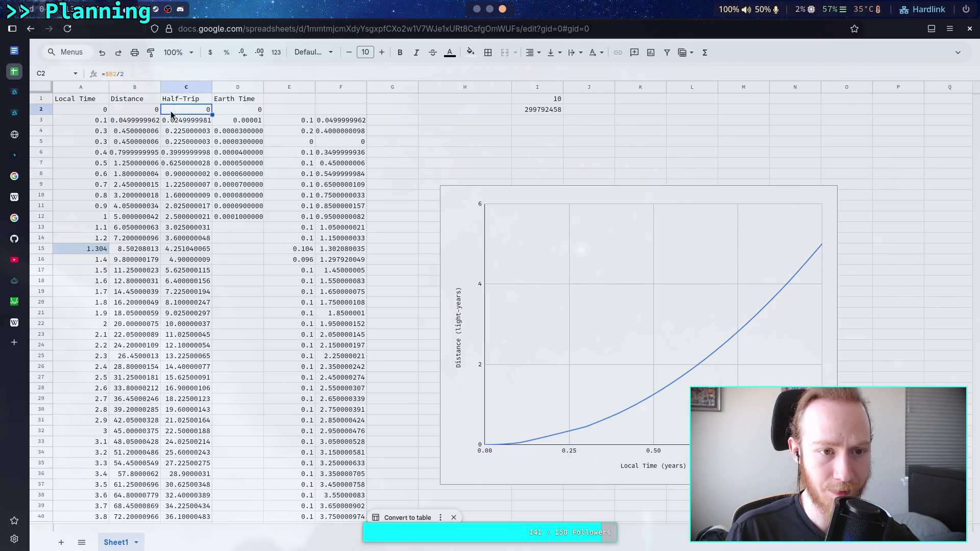
{"action": "left_click", "coordinate": [148, 110]}
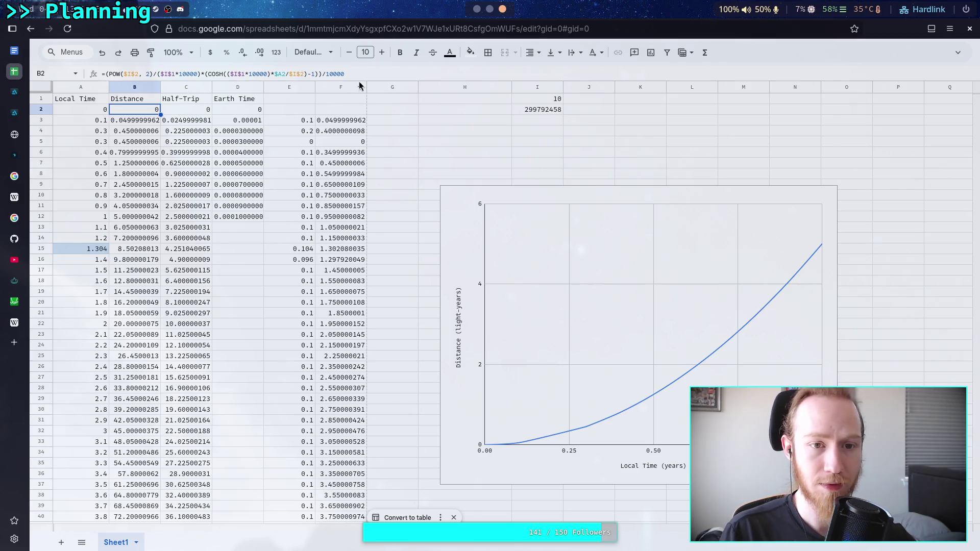
Step: Remove the trailing /10000 from D2's formula
{"action": "left_click", "coordinate": [235, 109]}
{"action": "left_click", "coordinate": [278, 74]}
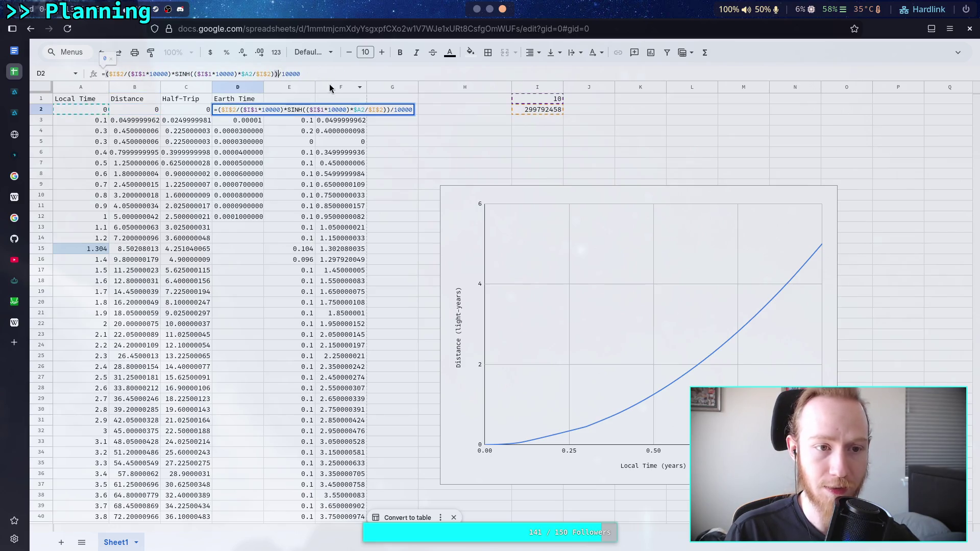
{"action": "key", "text": "Left"}
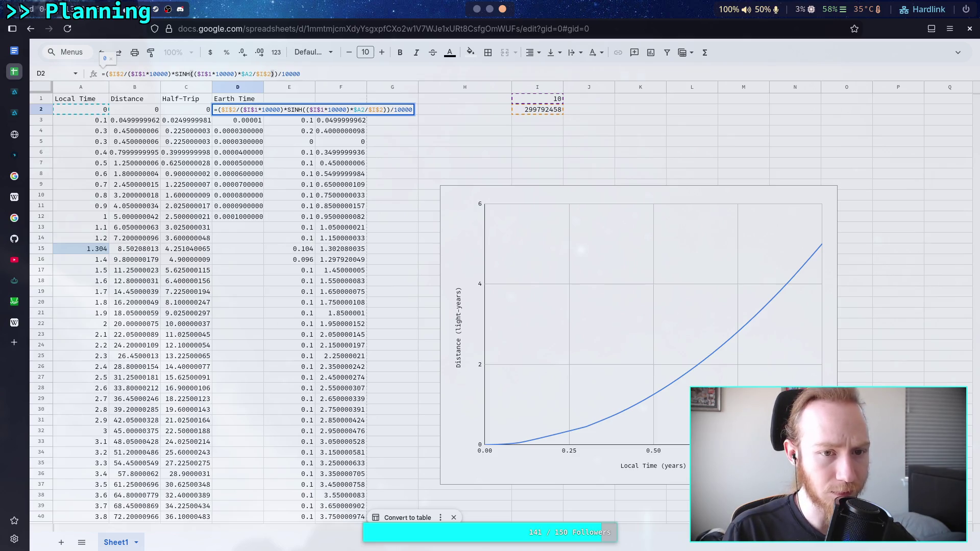
{"action": "key", "text": "Right"}
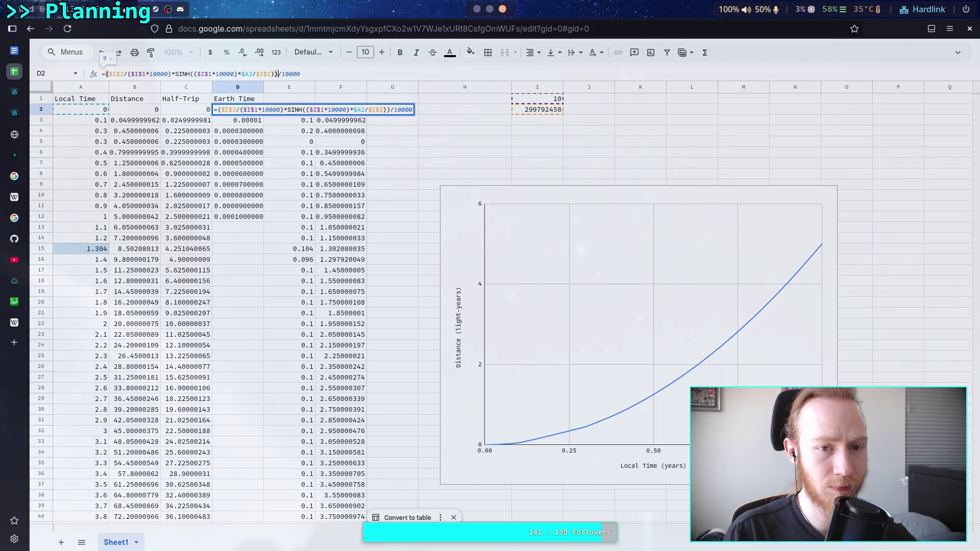
{"action": "key", "text": "Delete"}
{"action": "key", "text": "Delete"}
{"action": "key", "text": "Delete"}
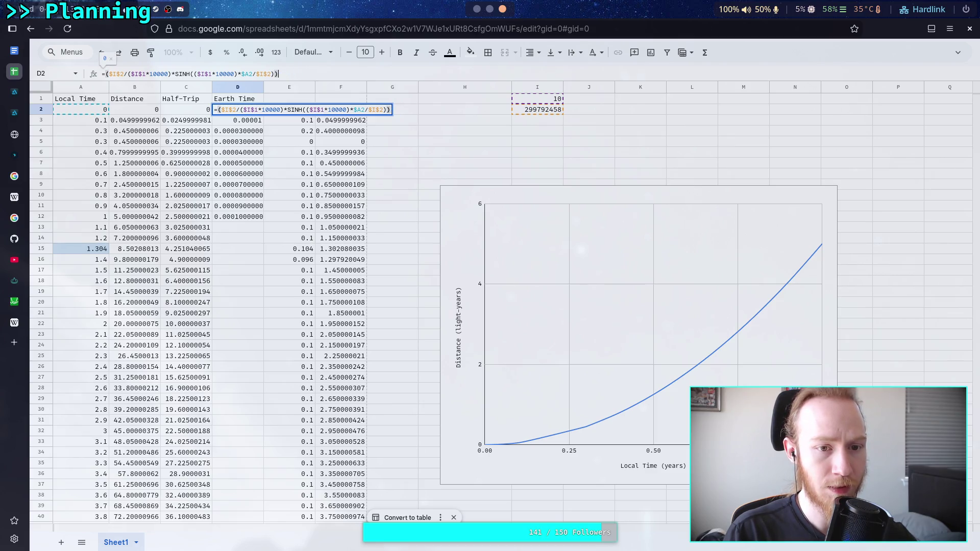
{"action": "key", "text": "Return"}
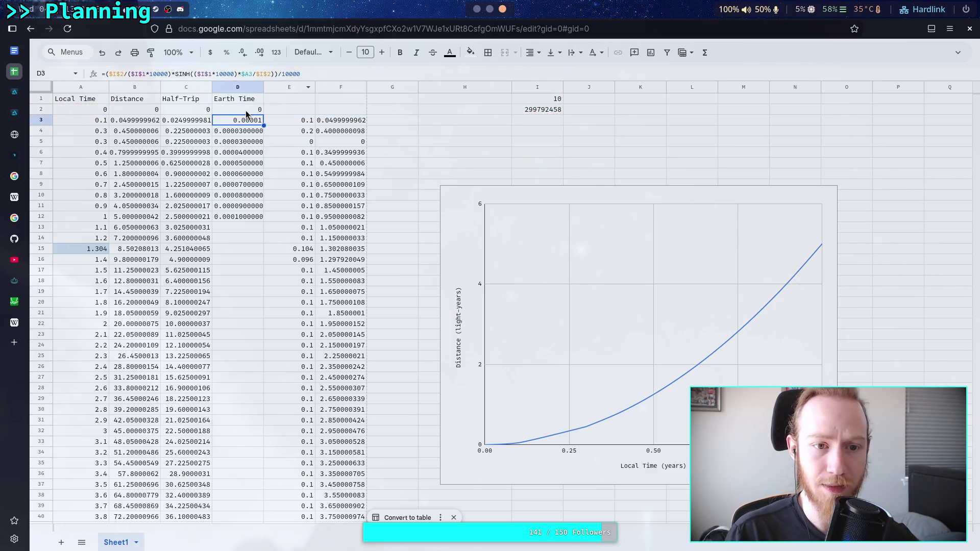
Step: Fill D2's formula down to D12, then delete both 10000 factors in D2
{"action": "left_click", "coordinate": [261, 114]}
{"action": "left_click_drag", "start_coordinate": [262, 113], "coordinate": [265, 216]}
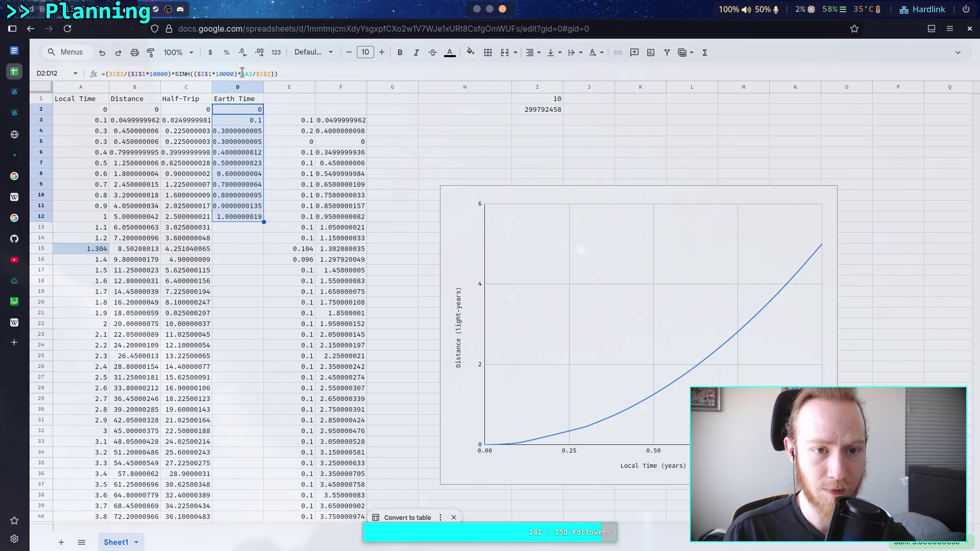
{"action": "left_click", "coordinate": [214, 73]}
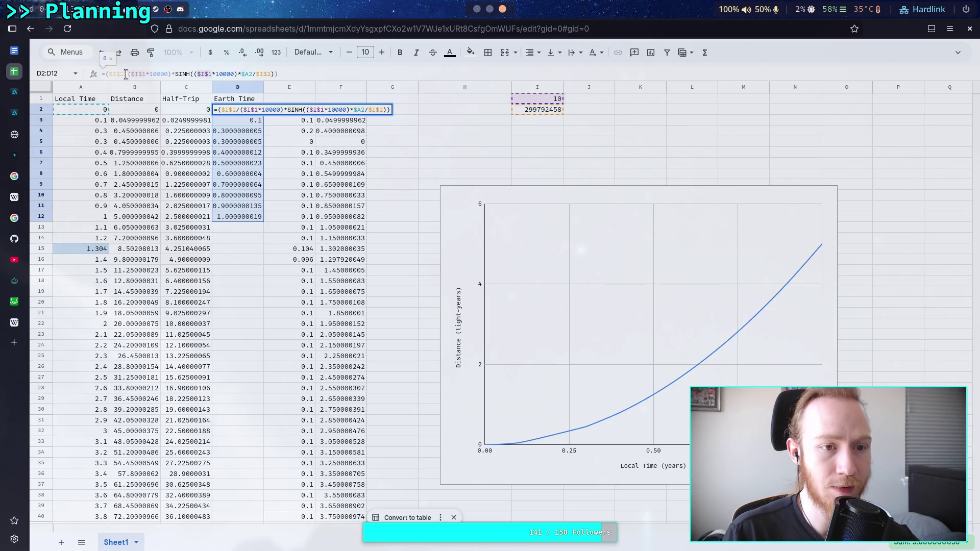
{"action": "left_click", "coordinate": [169, 74]}
{"action": "key", "text": "BackSpace"}
{"action": "key", "text": "BackSpace"}
{"action": "key", "text": "BackSpace"}
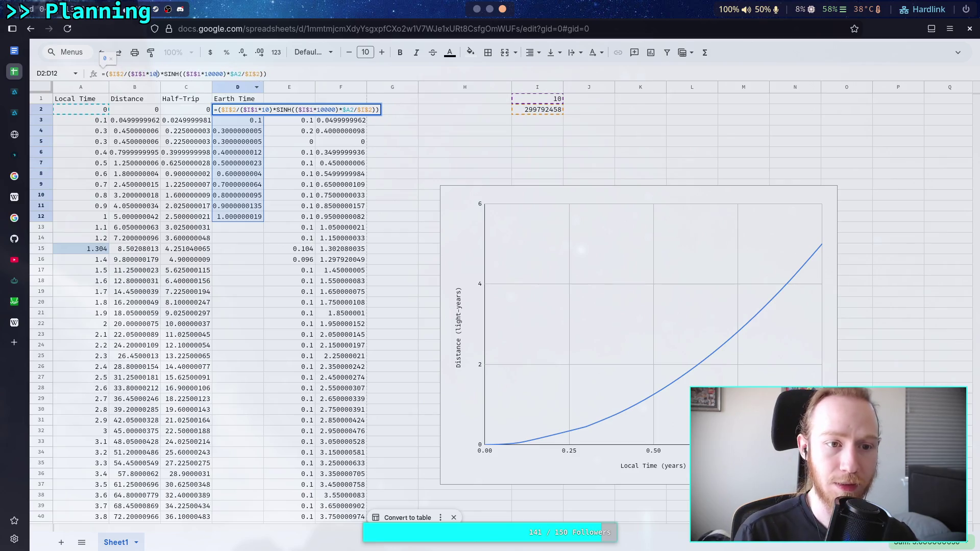
{"action": "left_click", "coordinate": [212, 74]}
{"action": "key", "text": "BackSpace"}
{"action": "key", "text": "BackSpace"}
{"action": "key", "text": "BackSpace"}
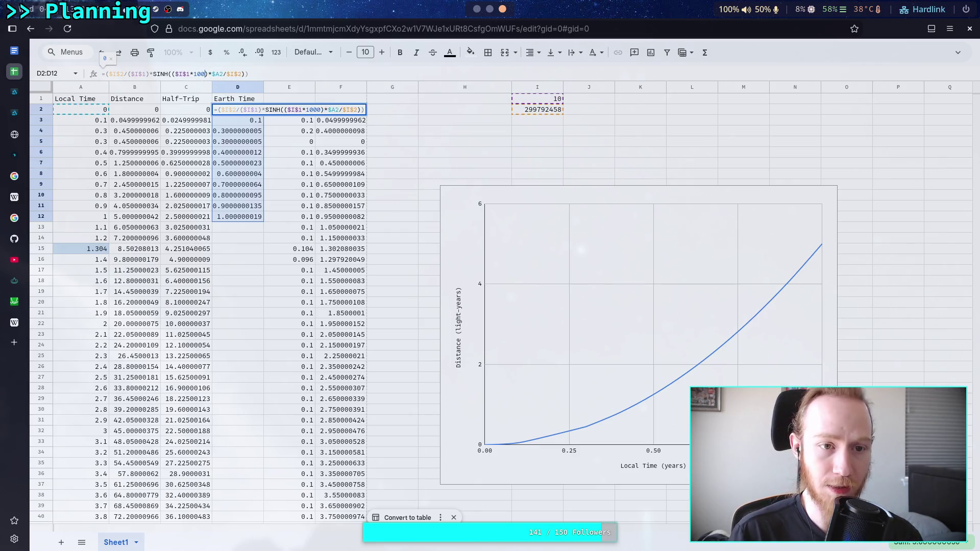
Step: Clean up D2's parentheses so it reads =($I$2/$I$1)*SINH($I$1*$A2/$I$2)
{"action": "key", "text": "Delete"}
{"action": "key", "text": "Left"}
{"action": "key", "text": "Left"}
{"action": "key", "text": "Left"}
{"action": "key", "text": "BackSpace"}
{"action": "left_click", "coordinate": [146, 77]}
{"action": "key", "text": "Delete"}
{"action": "key", "text": "Left"}
{"action": "key", "text": "Left"}
{"action": "key", "text": "Left"}
{"action": "key", "text": "BackSpace"}
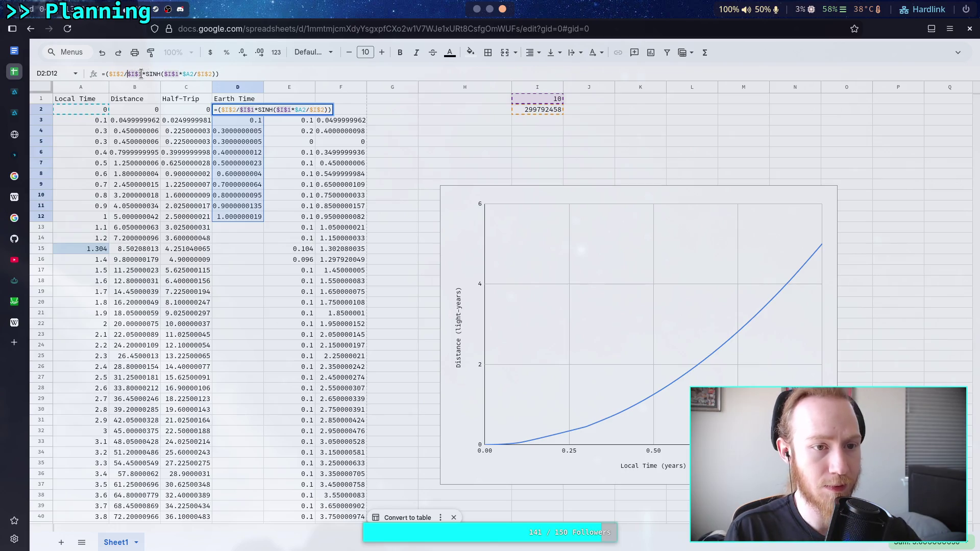
{"action": "left_click", "coordinate": [142, 74]}
{"action": "type", "text": ")"}
{"action": "left_click", "coordinate": [227, 73]}
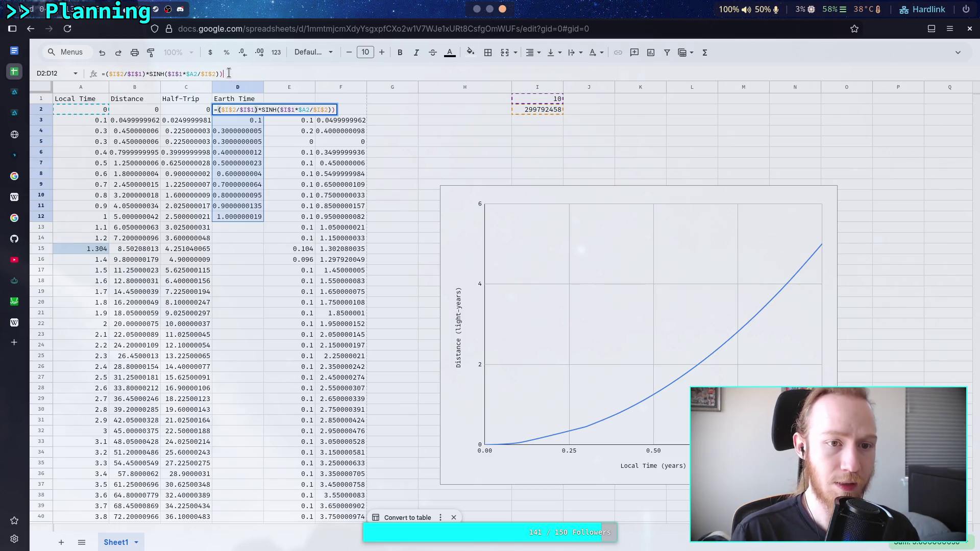
{"action": "key", "text": "BackSpace"}
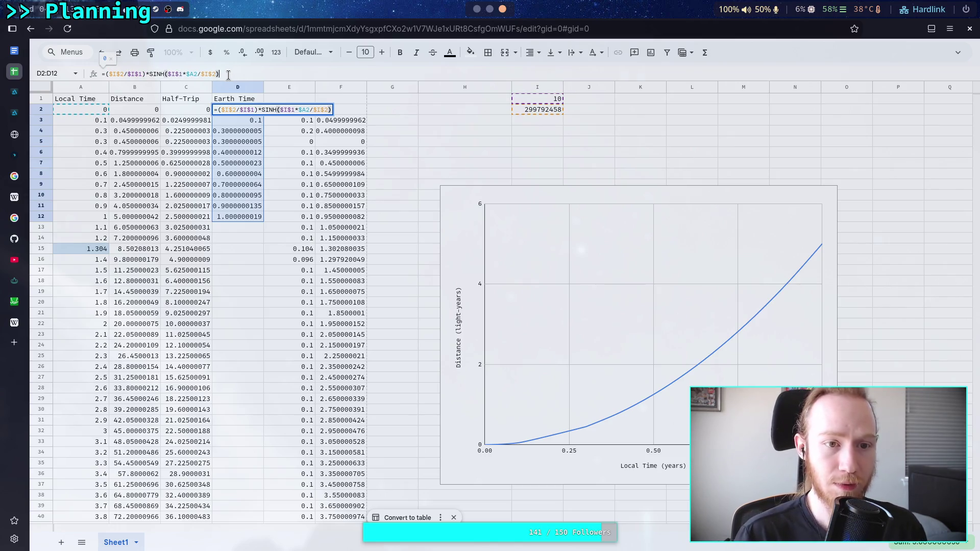
{"action": "key", "text": "Return"}
{"action": "left_click", "coordinate": [255, 108]}
Step: Fill D2's simplified formula down to D12, then to D32 (values 0 to 3)
{"action": "left_click_drag", "start_coordinate": [263, 115], "coordinate": [263, 220]}
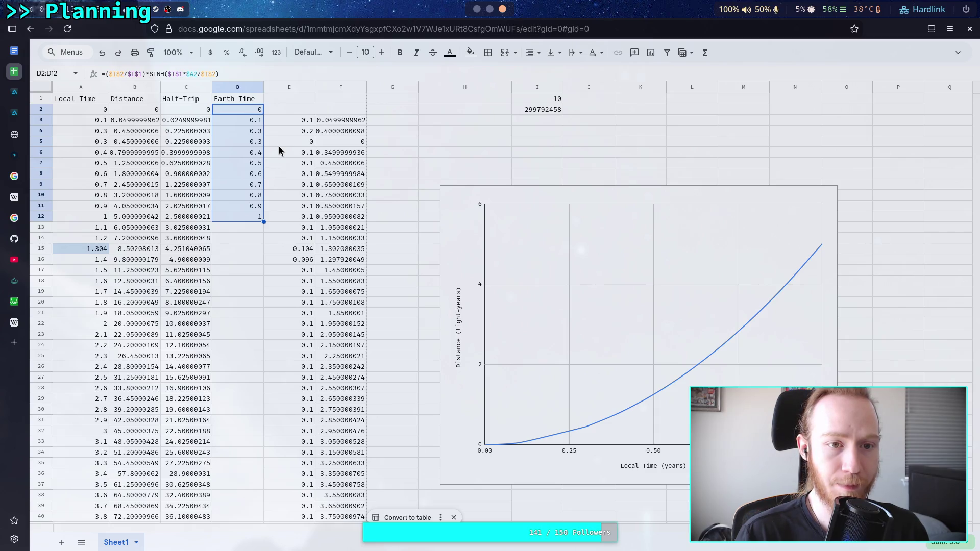
{"action": "left_click_drag", "start_coordinate": [264, 222], "coordinate": [258, 430]}
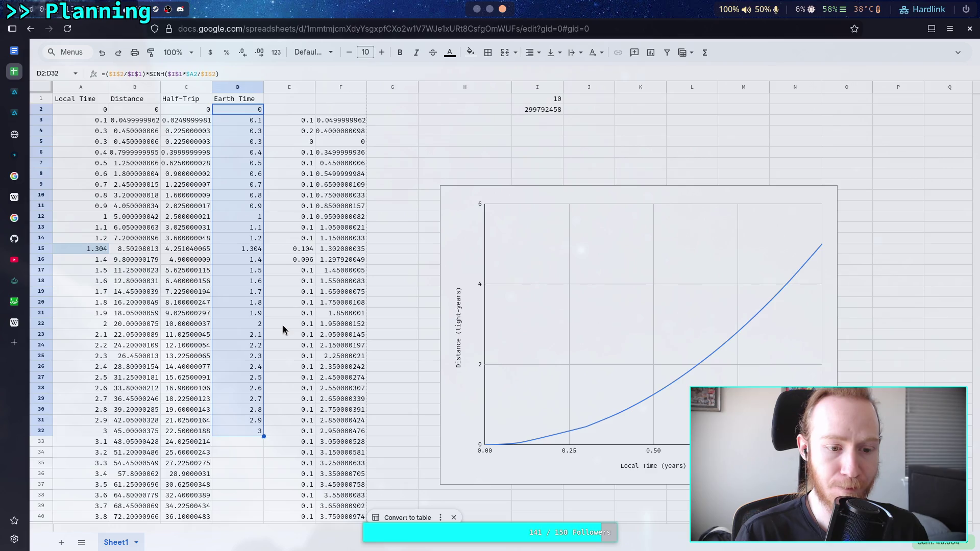
{"action": "left_click", "coordinate": [250, 109]}
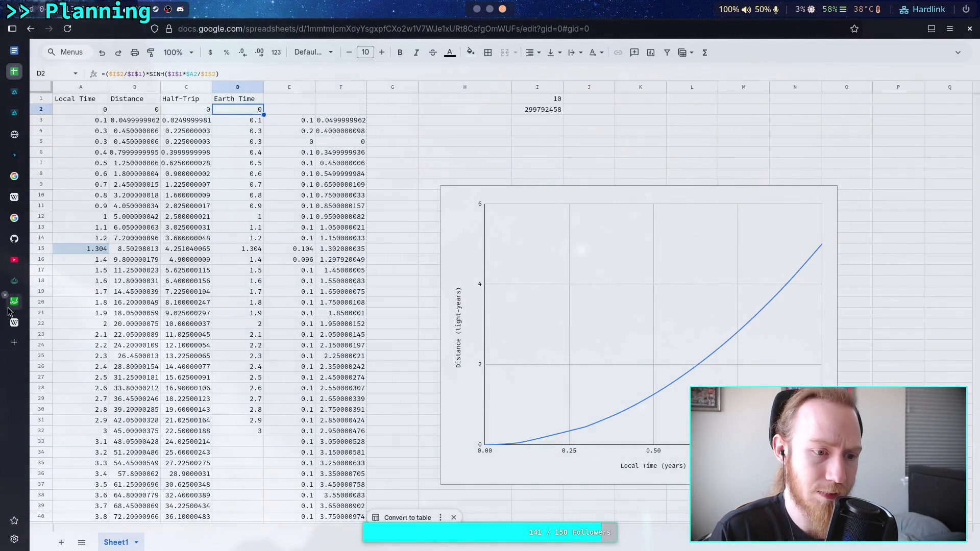
{"action": "left_click", "coordinate": [15, 281]}
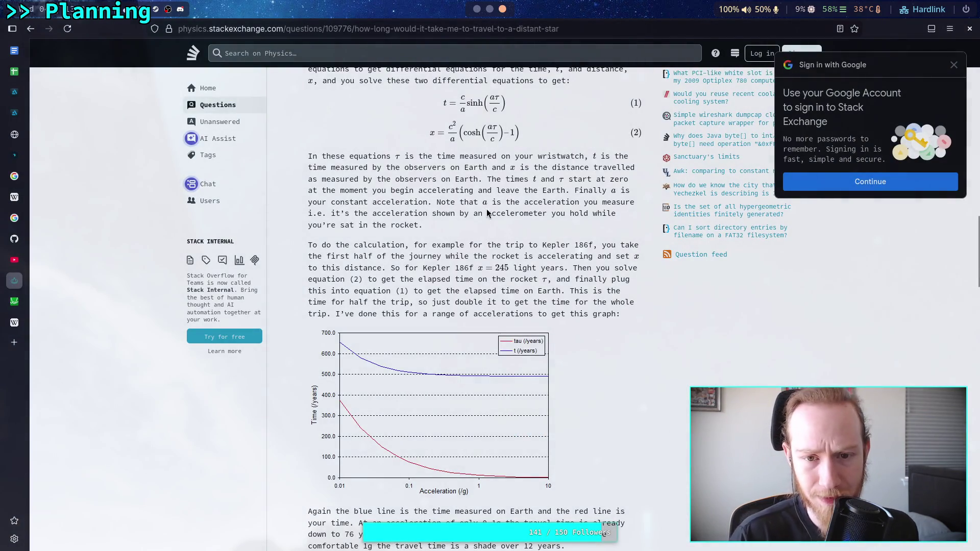
Step: Review the Stack Exchange answer's τ definition and sinh term, then return to Sheets
{"action": "scroll", "coordinate": [487, 220], "scroll_direction": "up", "scroll_amount": 2}
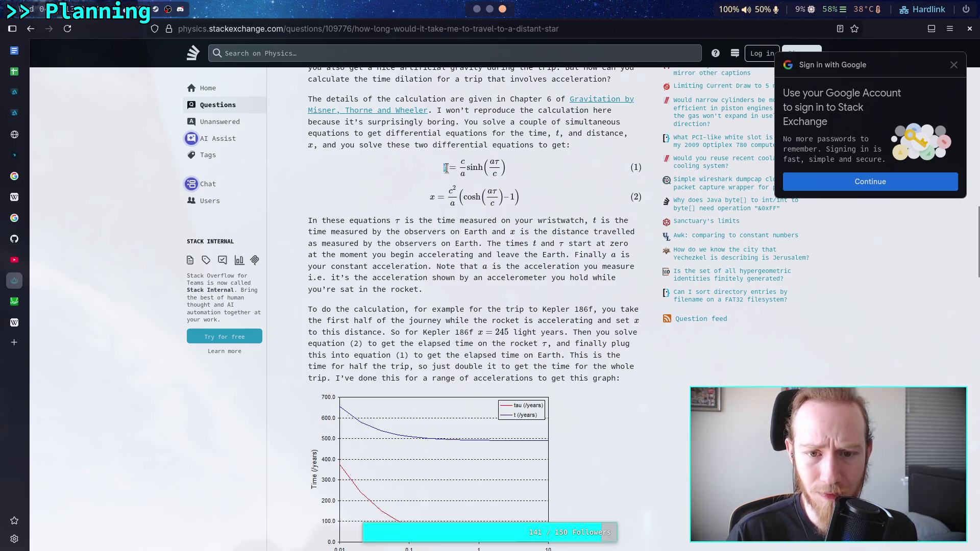
{"action": "left_click_drag", "start_coordinate": [396, 223], "coordinate": [494, 221]}
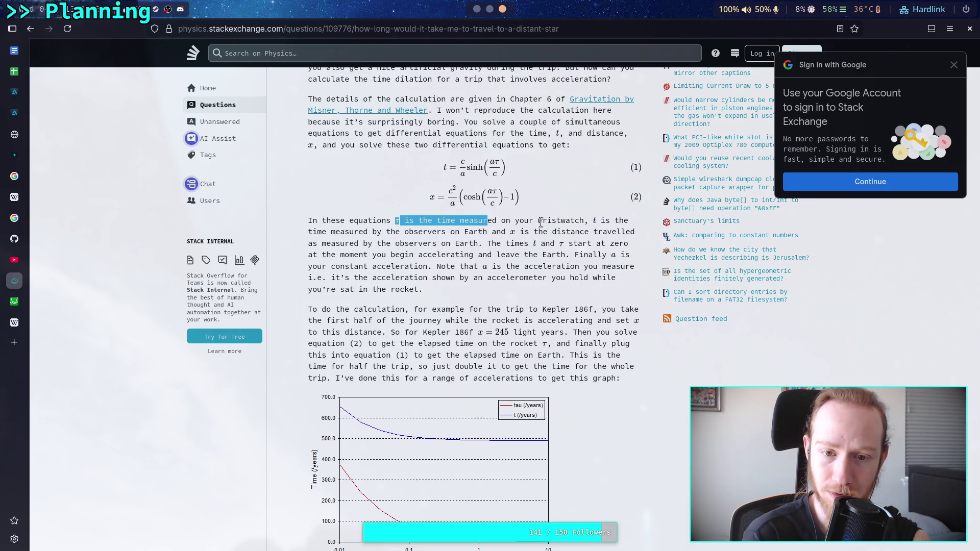
{"action": "left_click", "coordinate": [540, 222]}
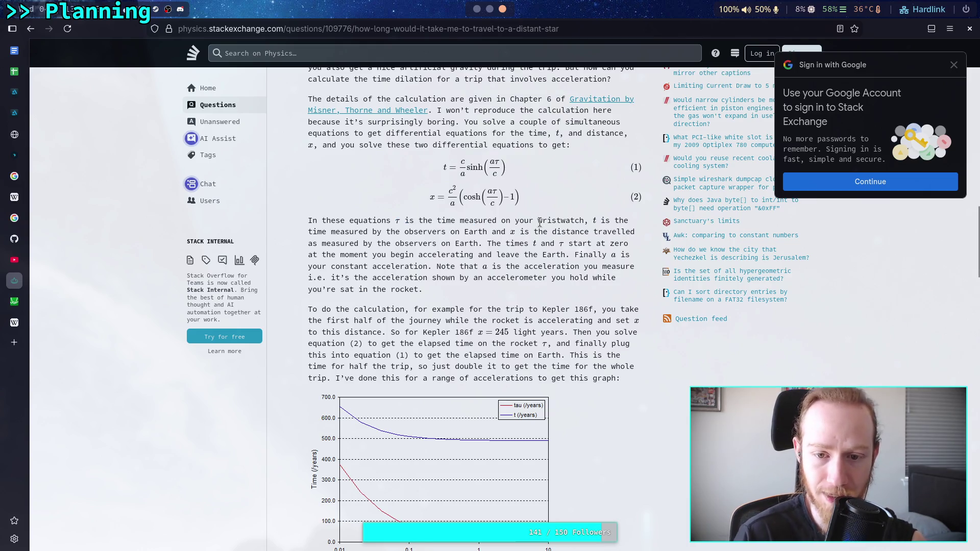
{"action": "double_click", "coordinate": [534, 244]}
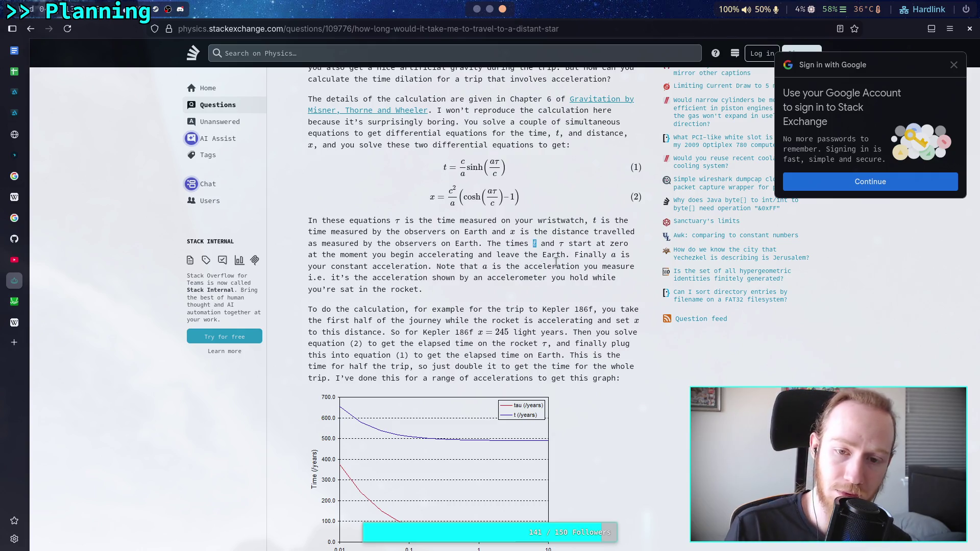
{"action": "left_click", "coordinate": [465, 173]}
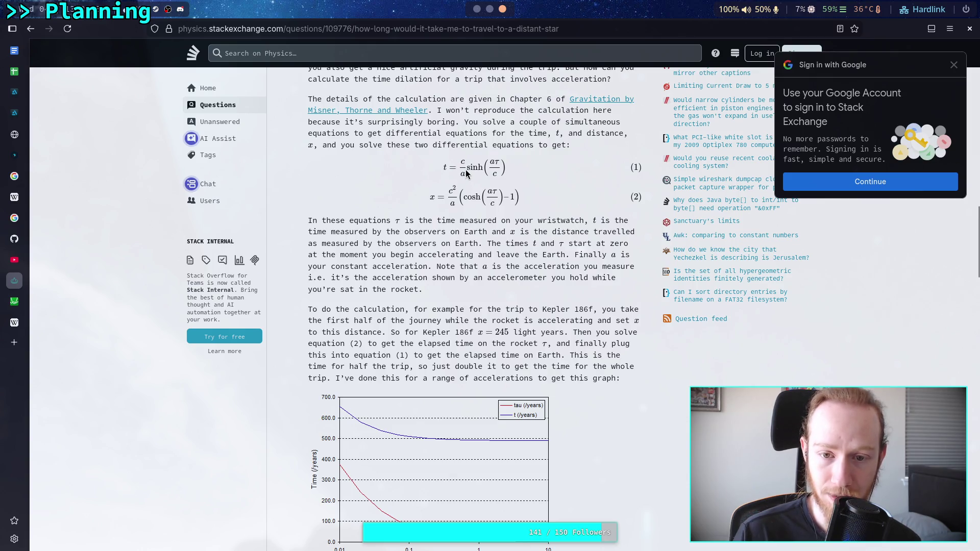
{"action": "left_click_drag", "start_coordinate": [467, 169], "coordinate": [492, 172]}
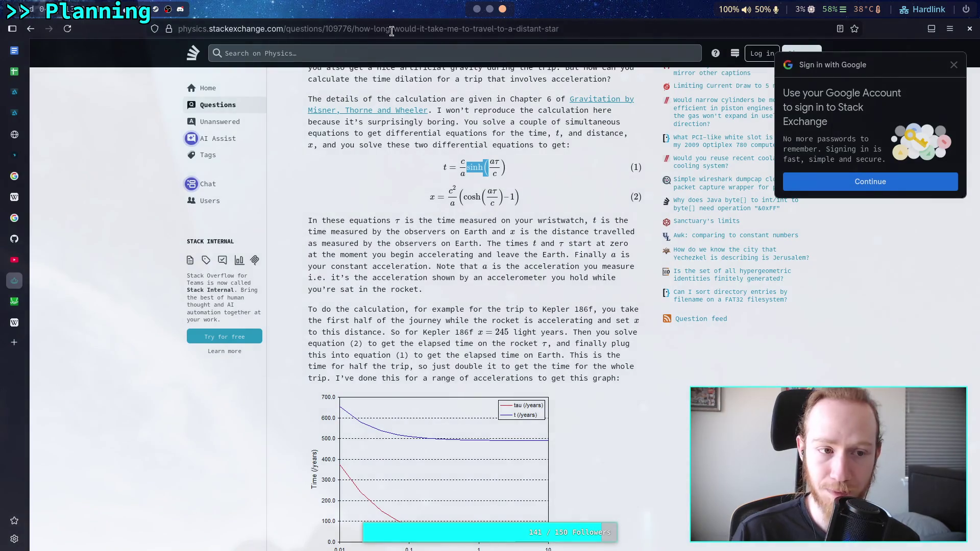
{"action": "left_click", "coordinate": [15, 72]}
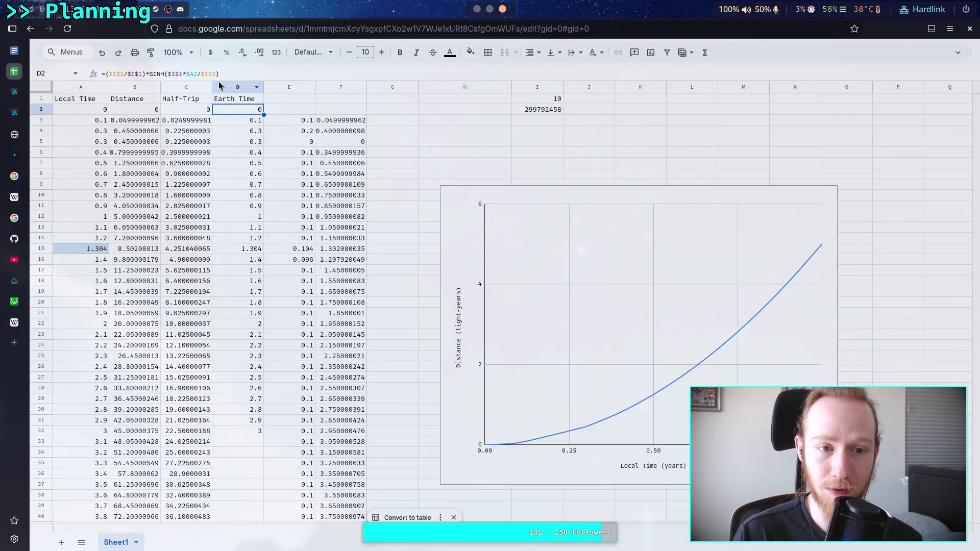
Step: Change D2's first term to $I$2/($I$1*10000)
{"action": "left_click", "coordinate": [114, 70]}
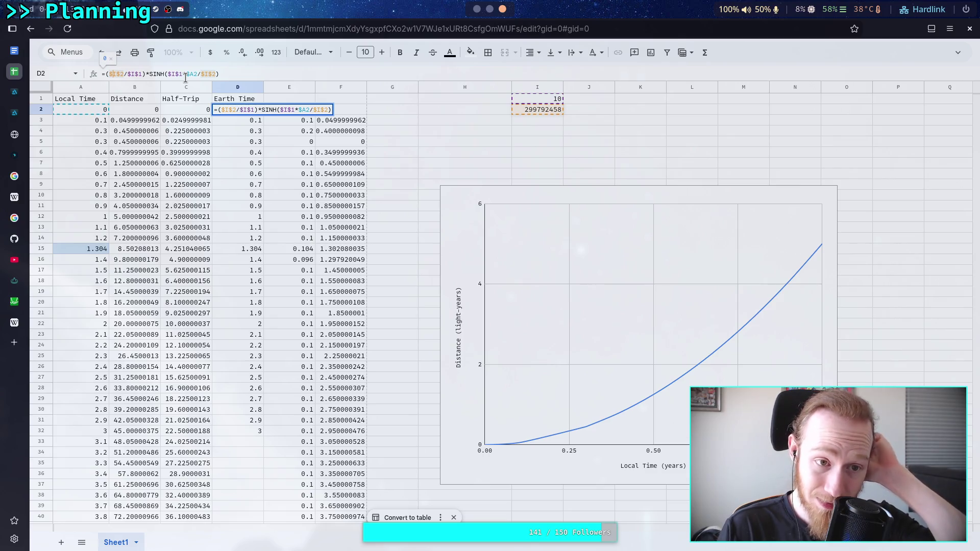
{"action": "left_click", "coordinate": [129, 75]}
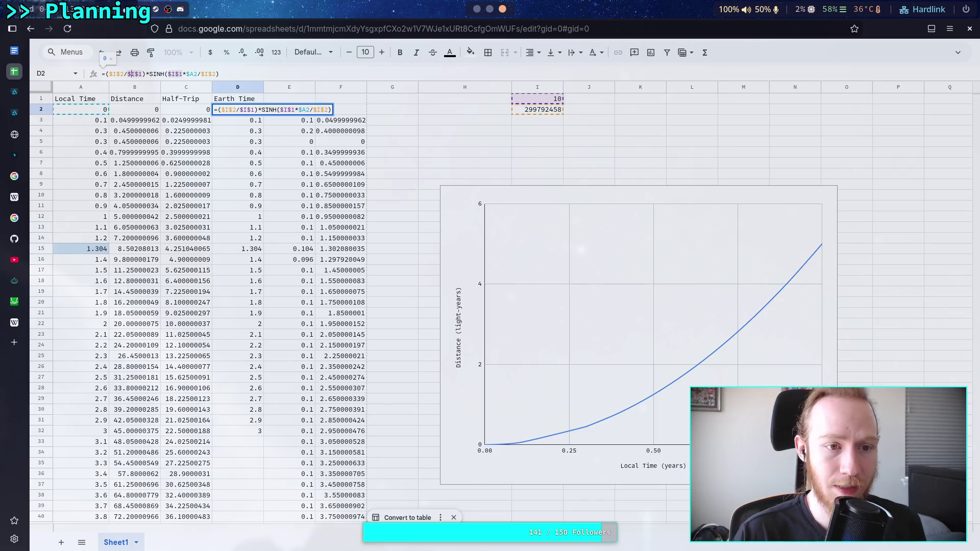
{"action": "type", "text": "("}
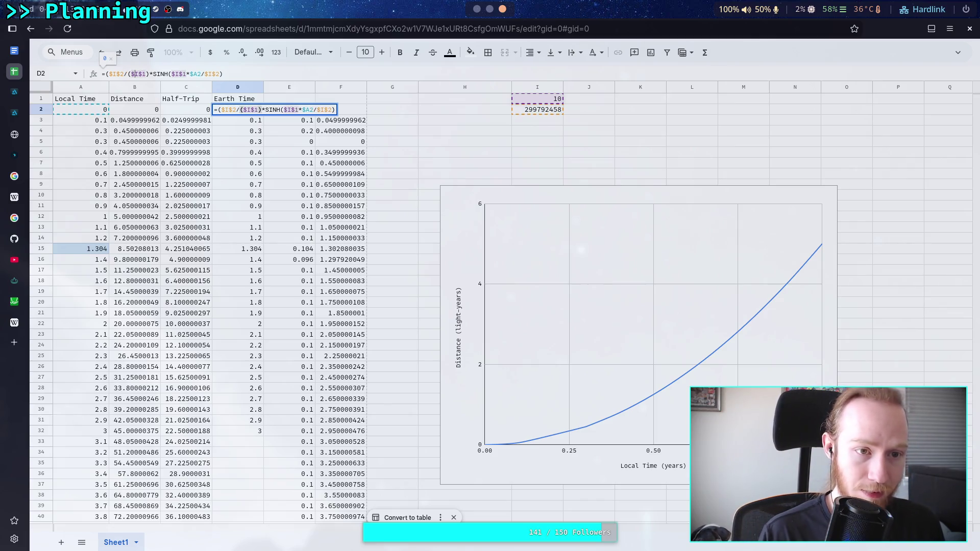
{"action": "left_click", "coordinate": [146, 74]}
{"action": "type", "text": "*10000"}
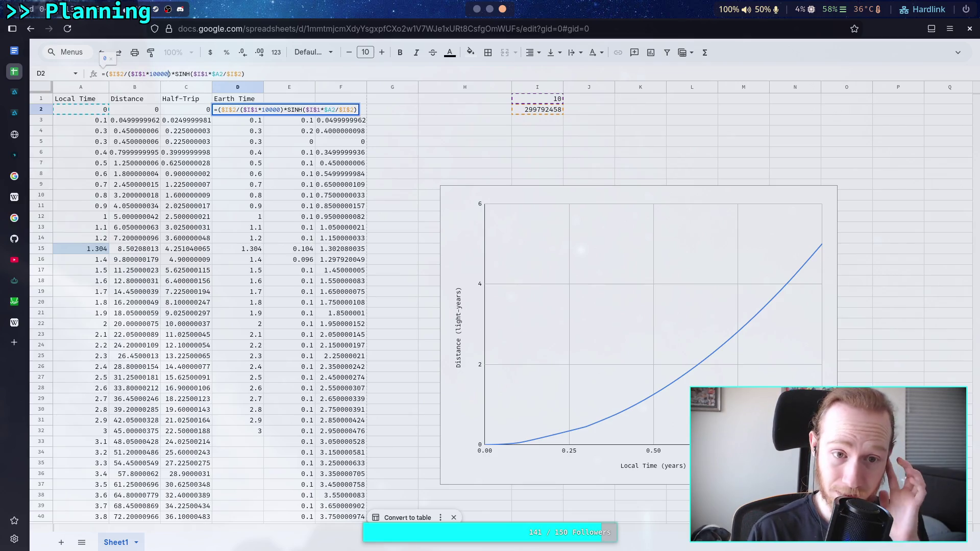
{"action": "key", "text": "Return"}
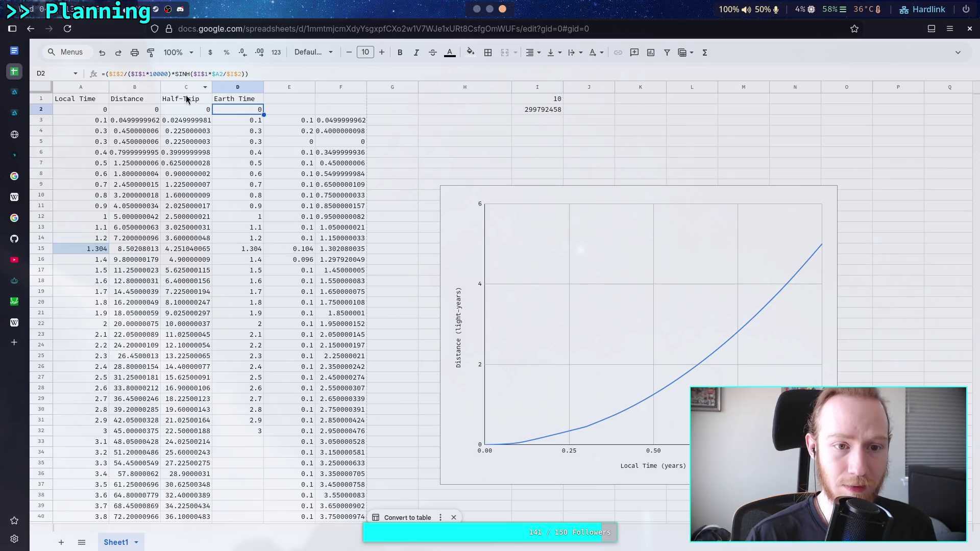
Step: Copy the formula into D3 and scale SINH's $I$1 by 10000 too, giving 0.1
{"action": "left_click_drag", "start_coordinate": [264, 115], "coordinate": [265, 131]}
{"action": "left_click", "coordinate": [244, 123]}
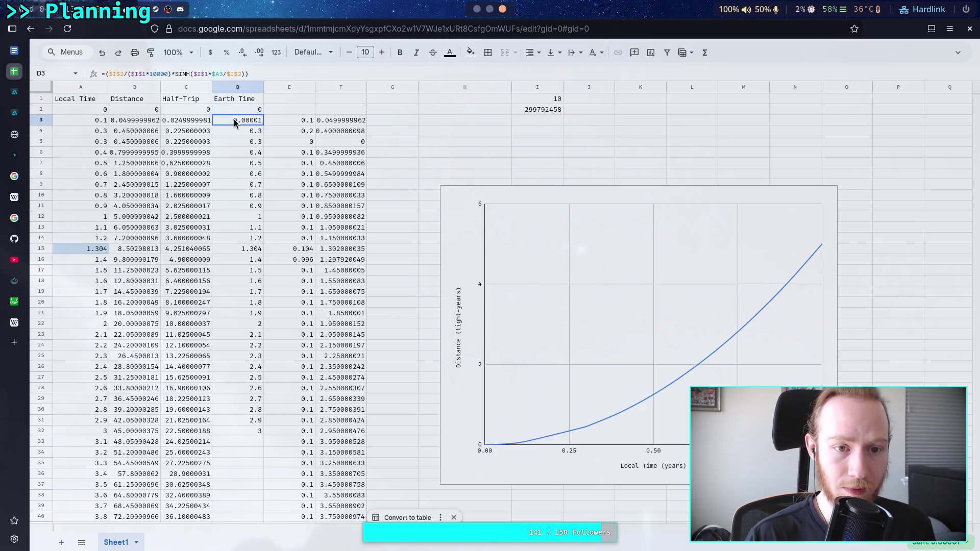
{"action": "left_click", "coordinate": [191, 74]}
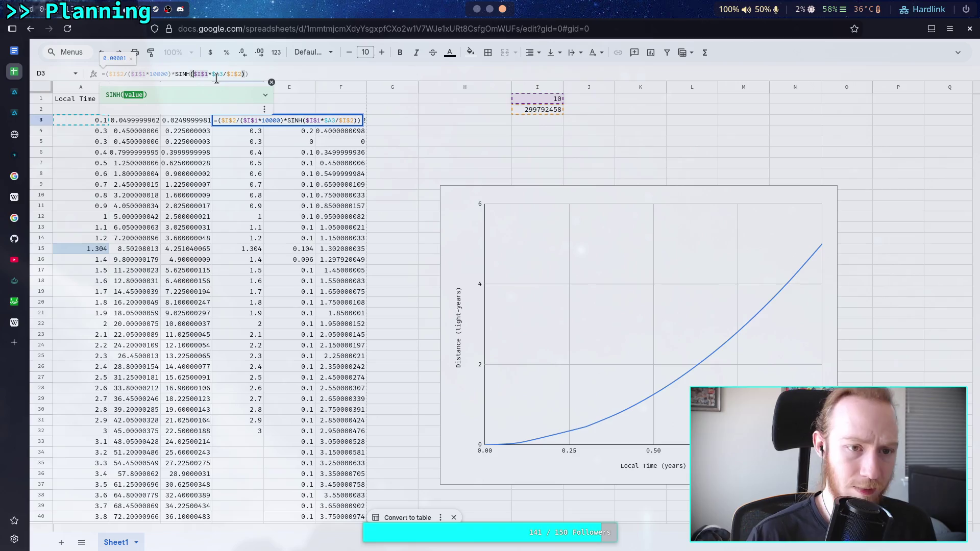
{"action": "type", "text": "("}
{"action": "left_click_drag", "start_coordinate": [197, 74], "coordinate": [208, 74]}
{"action": "left_click", "coordinate": [213, 74]}
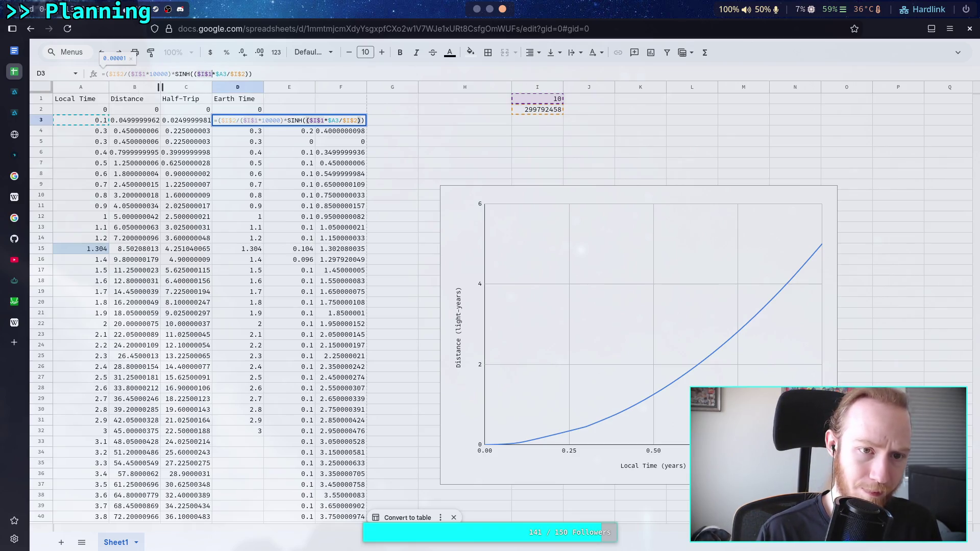
{"action": "type", "text": "*10000)"}
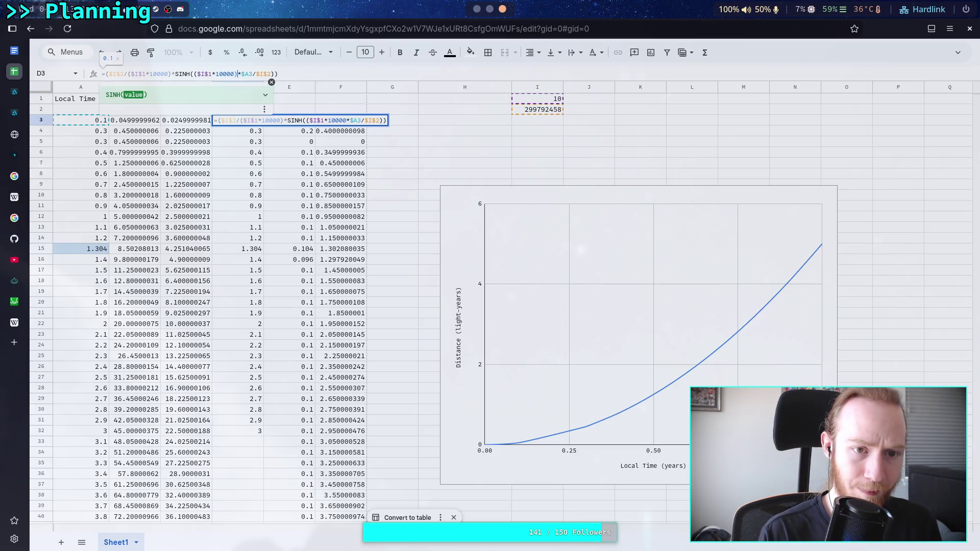
{"action": "left_click", "coordinate": [242, 74]}
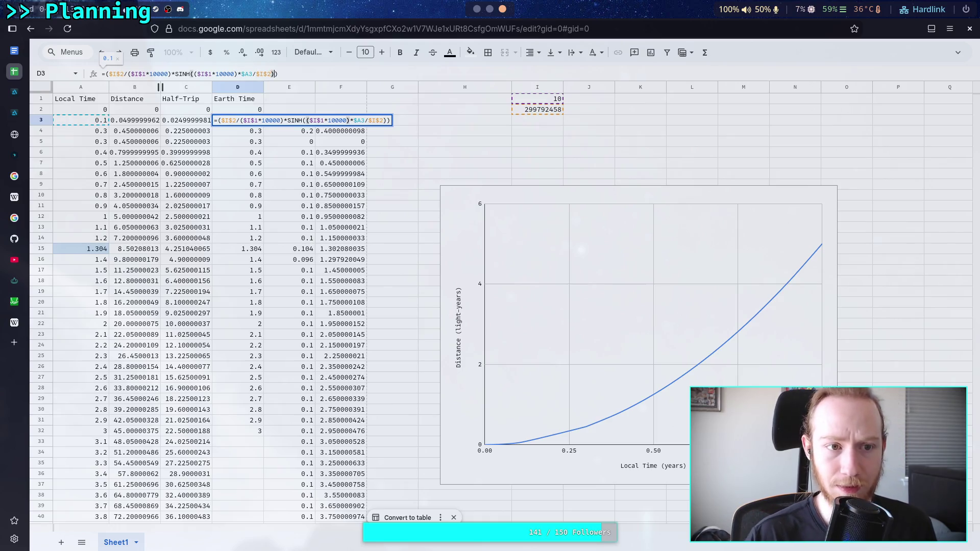
{"action": "key", "text": "Return"}
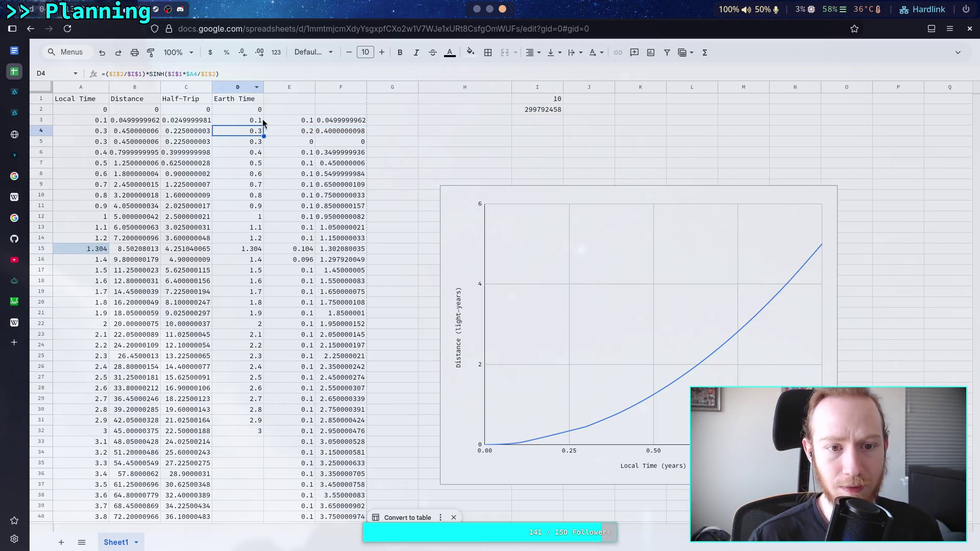
Step: Fill D3's formula to D32 and raise both scale factors to 100000
{"action": "left_click", "coordinate": [251, 119]}
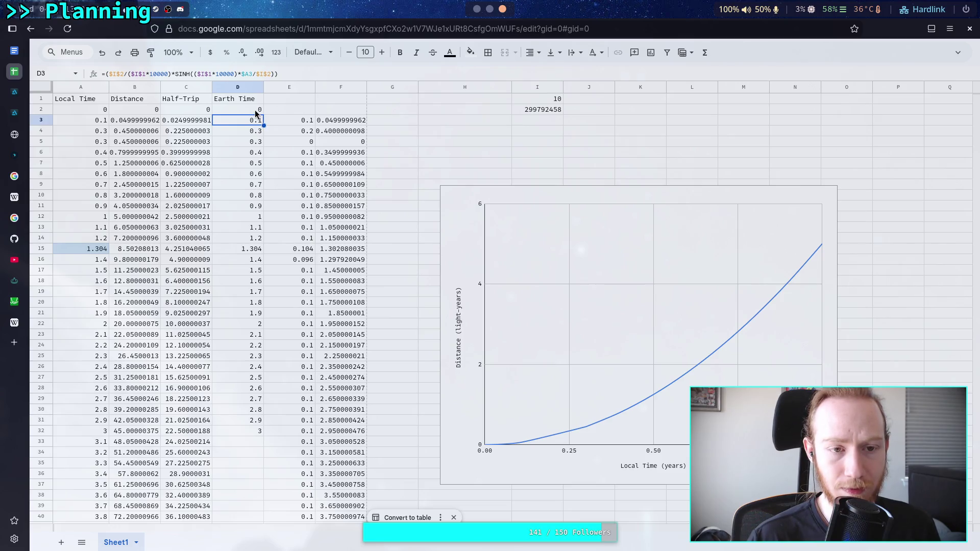
{"action": "left_click", "coordinate": [255, 110]}
{"action": "left_click", "coordinate": [265, 123]}
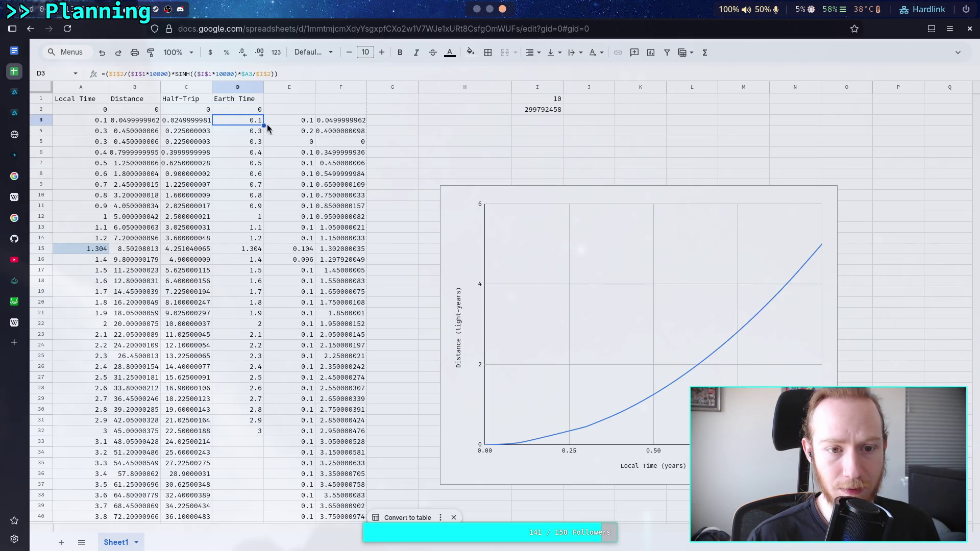
{"action": "left_click_drag", "start_coordinate": [262, 123], "coordinate": [262, 434]}
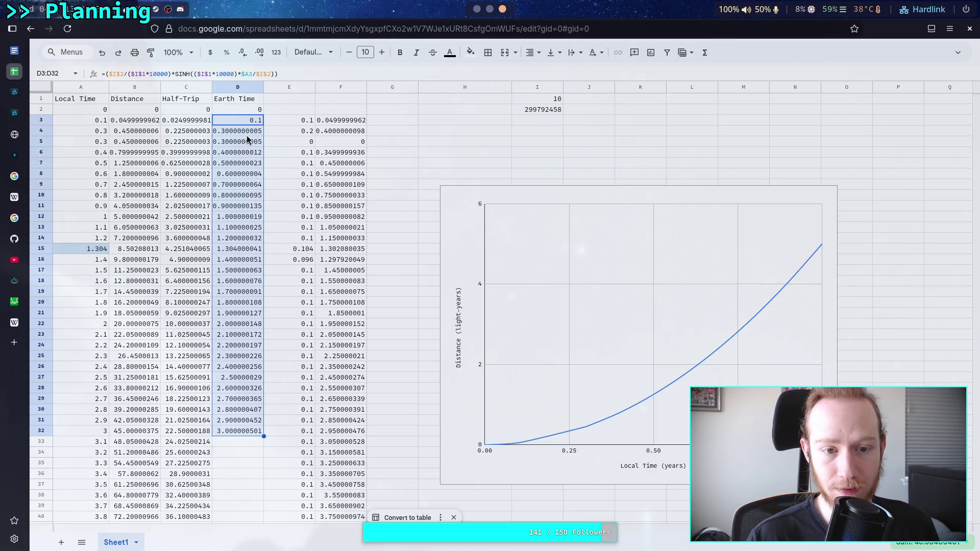
{"action": "left_click", "coordinate": [234, 74]}
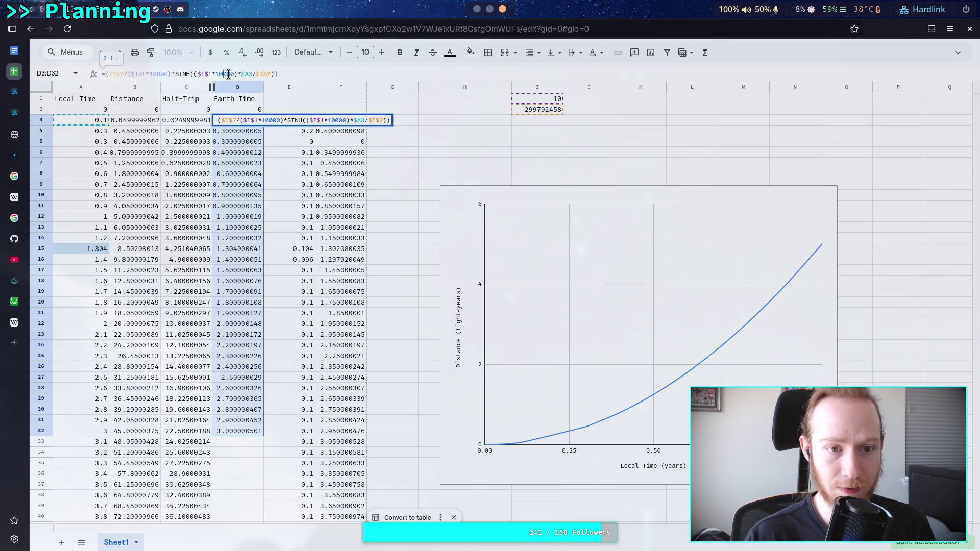
{"action": "type", "text": "0"}
{"action": "left_click", "coordinate": [169, 73]}
{"action": "type", "text": "0"}
{"action": "key", "text": "Return"}
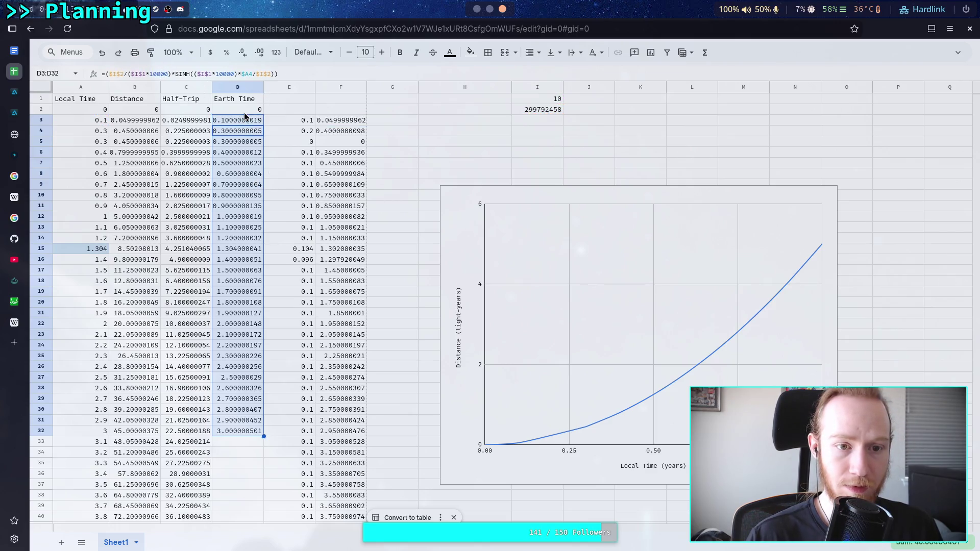
Step: Raise both D3 scale factors to 1000000 and fill the formula down to row 32
{"action": "left_click", "coordinate": [245, 118]}
{"action": "left_click_drag", "start_coordinate": [264, 124], "coordinate": [260, 440]}
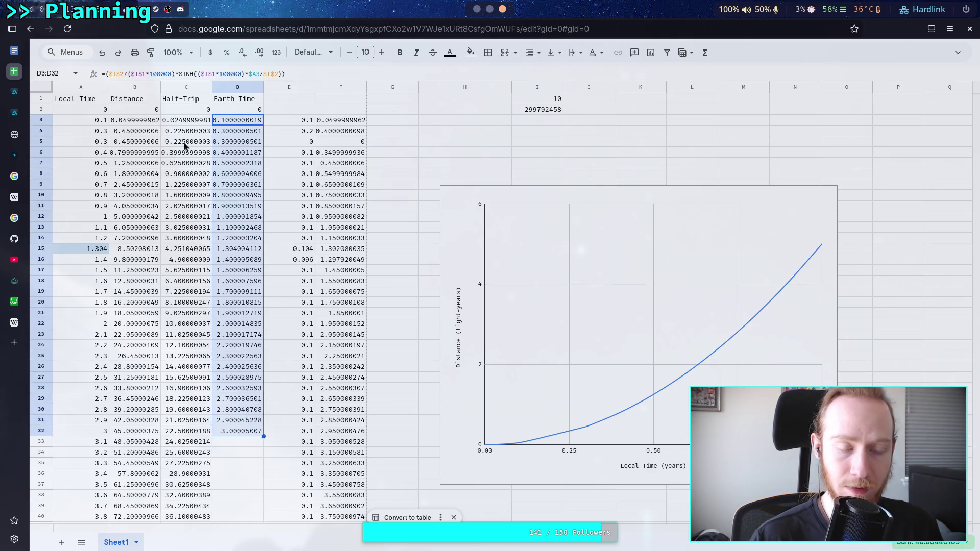
{"action": "left_click", "coordinate": [171, 73]}
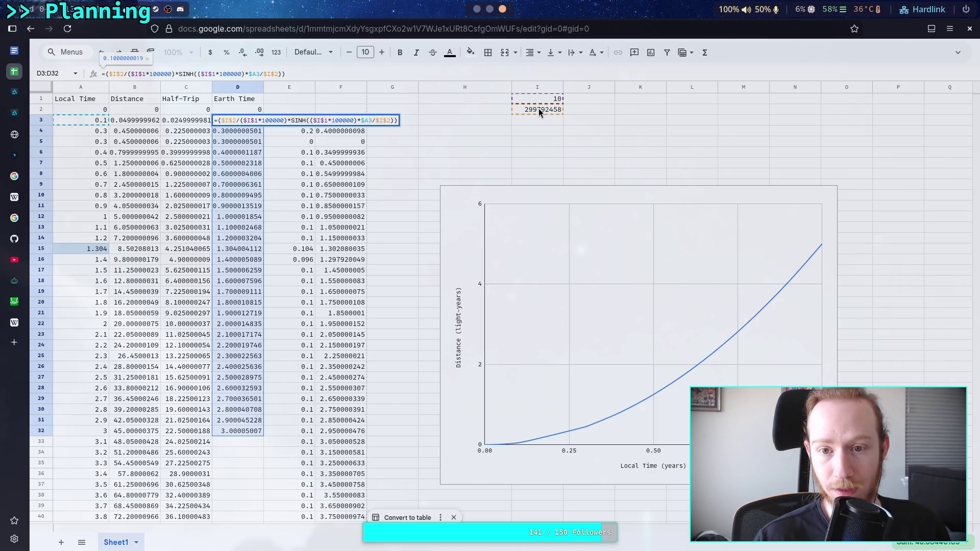
{"action": "left_click", "coordinate": [168, 74]}
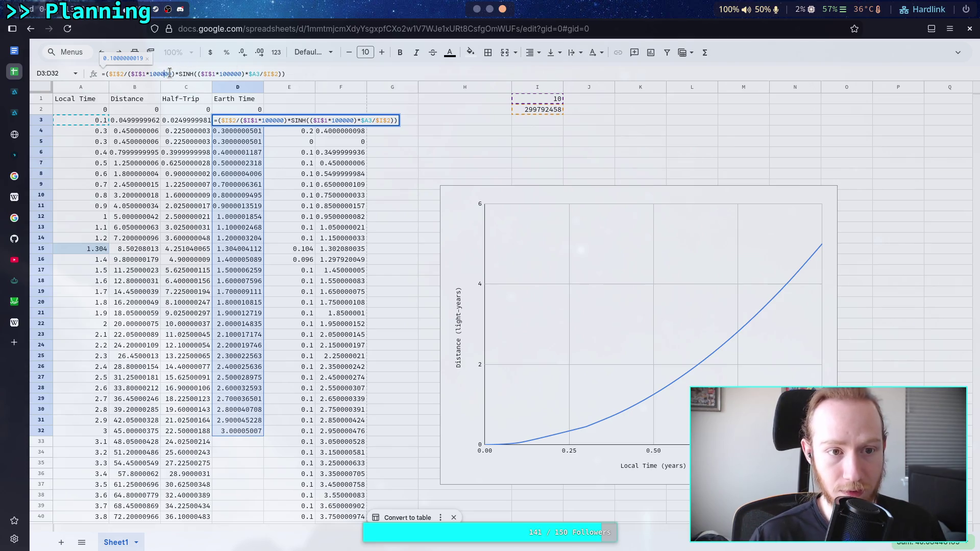
{"action": "type", "text": "9"}
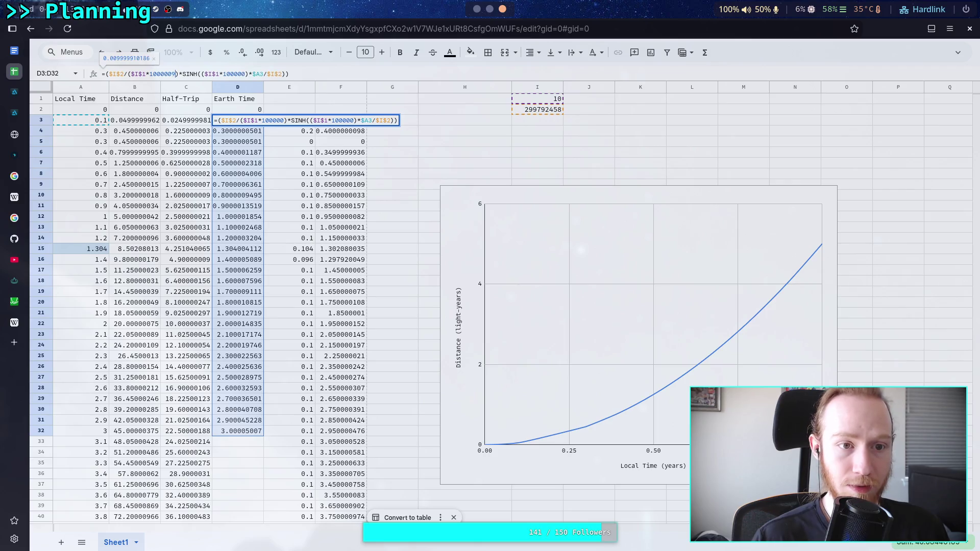
{"action": "key", "text": "BackSpace"}
{"action": "type", "text": "0"}
{"action": "left_click", "coordinate": [246, 74]}
{"action": "type", "text": "0"}
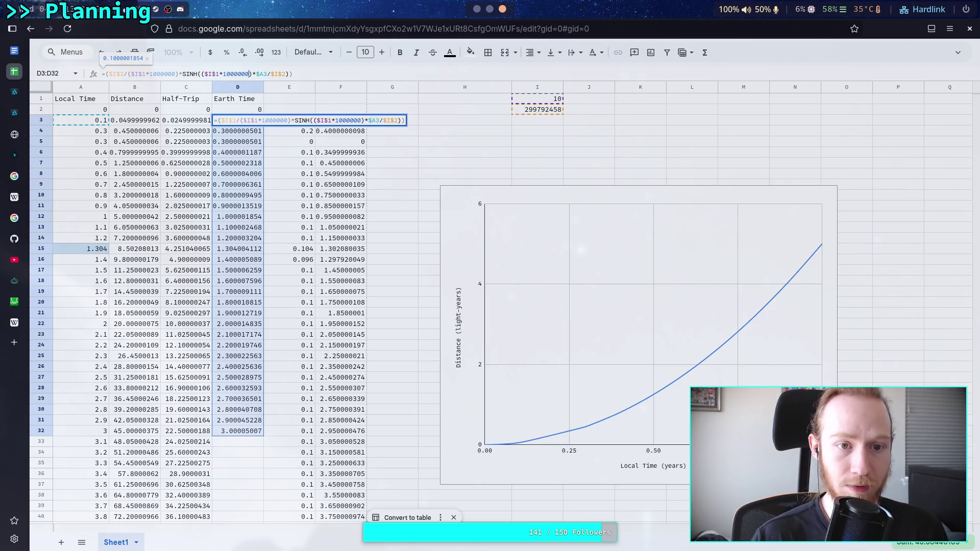
{"action": "key", "text": "Return"}
{"action": "left_click", "coordinate": [260, 124]}
{"action": "left_click_drag", "start_coordinate": [264, 126], "coordinate": [261, 433]}
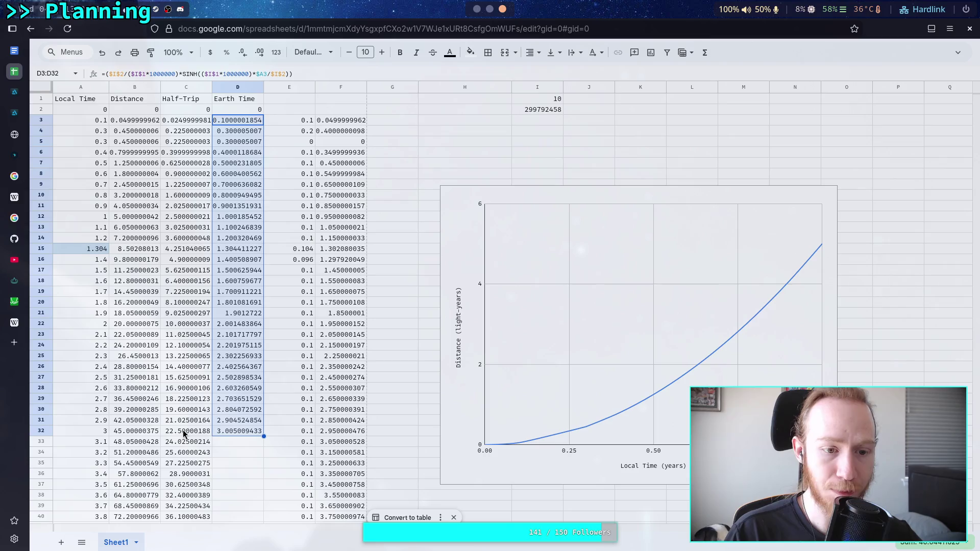
Step: Inspect the Distance formula in B32 and the SINH formula in D3
{"action": "left_click", "coordinate": [147, 431]}
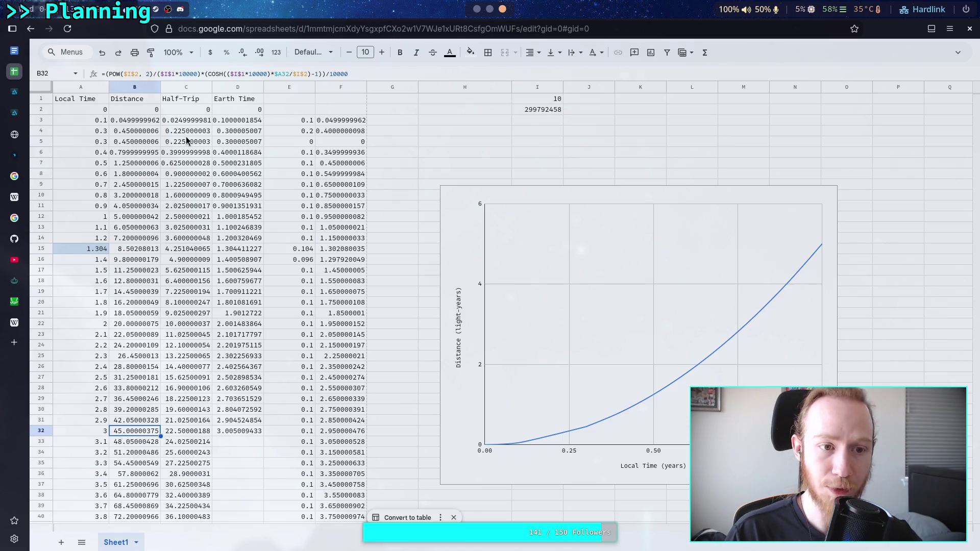
{"action": "left_click", "coordinate": [243, 122]}
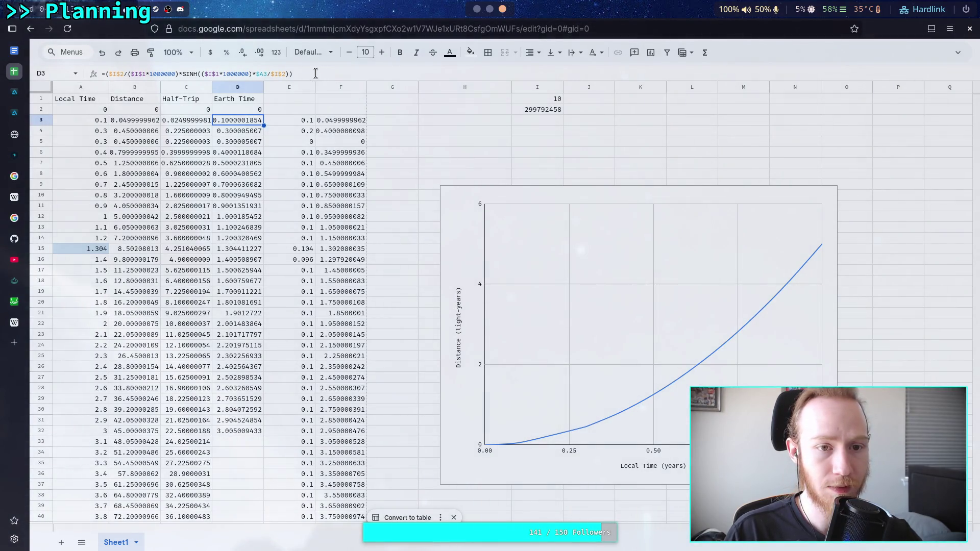
Step: Start replacing D3's formula with a D2 reference, then cancel the edit
{"action": "left_click_drag", "start_coordinate": [313, 70], "coordinate": [87, 72]}
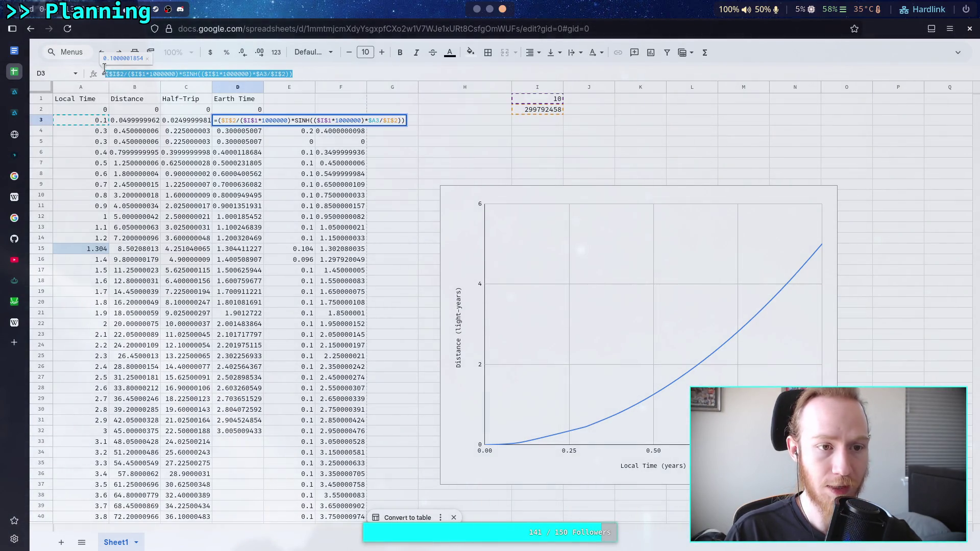
{"action": "key", "text": "shift+Right"}
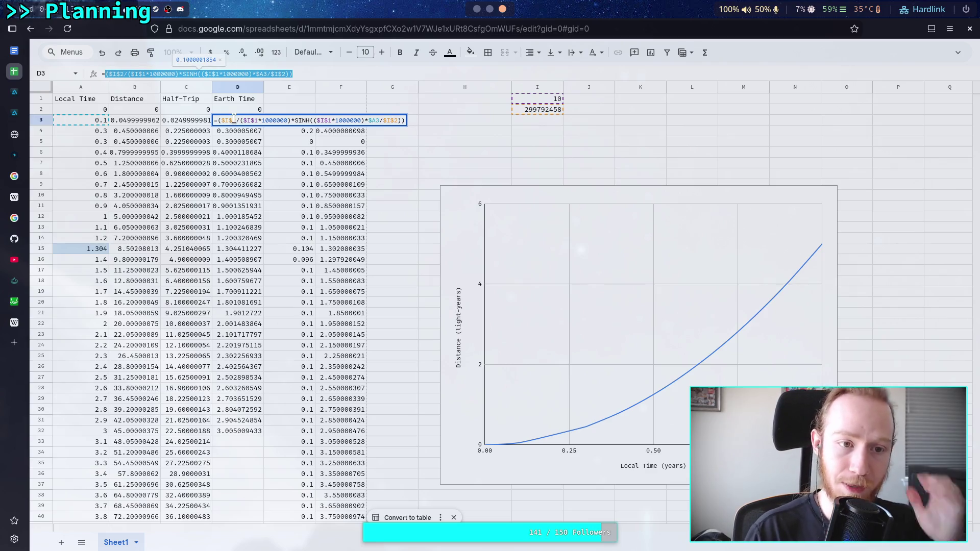
{"action": "key", "text": "BackSpace"}
{"action": "left_click", "coordinate": [250, 114]}
{"action": "key", "text": "Escape"}
{"action": "left_click", "coordinate": [261, 102]}
{"action": "left_click", "coordinate": [262, 113]}
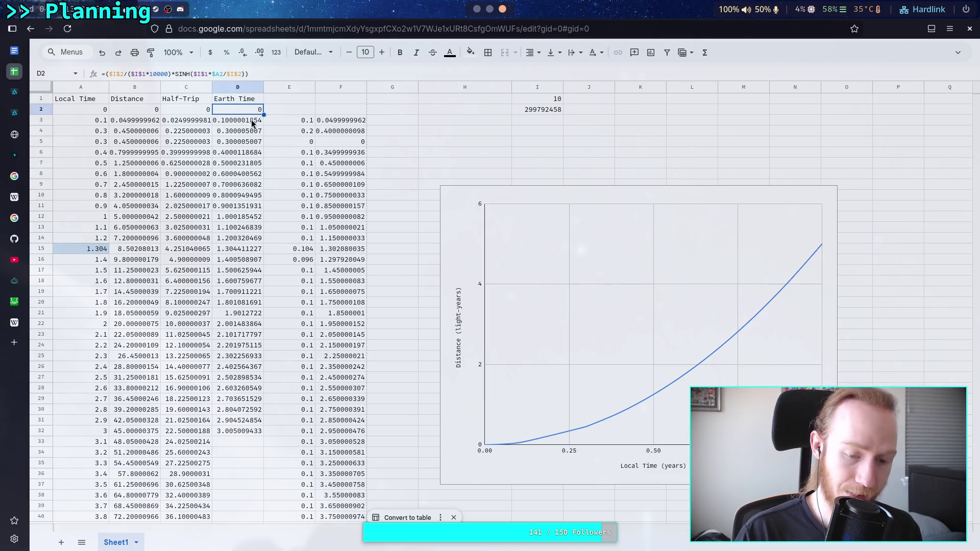
Step: Clear D4:D32, commit D3's formula (0.1000001854), and move to the Desmos graph
{"action": "left_click_drag", "start_coordinate": [237, 131], "coordinate": [236, 433]}
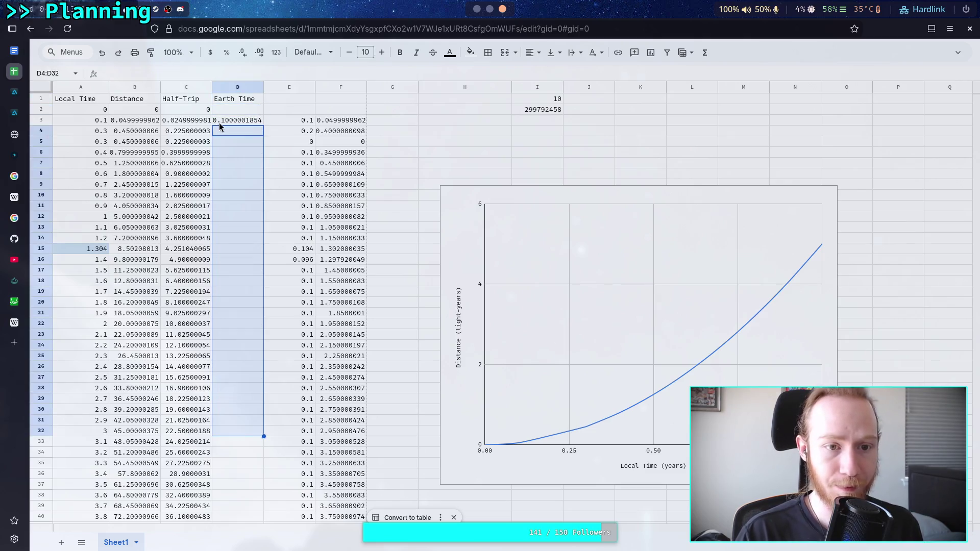
{"action": "key", "text": "Delete"}
{"action": "left_click", "coordinate": [244, 119]}
{"action": "left_click_drag", "start_coordinate": [293, 74], "coordinate": [108, 74]}
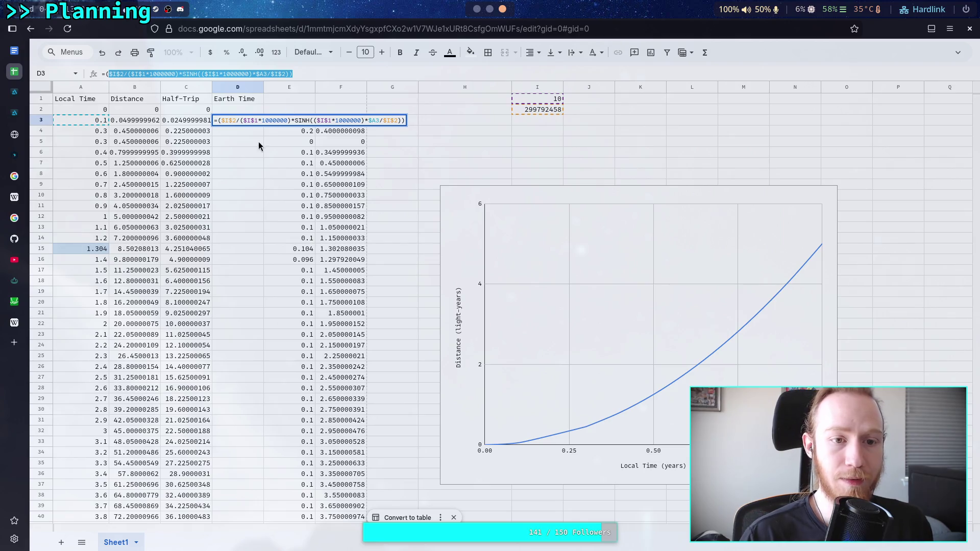
{"action": "left_click", "coordinate": [231, 176]}
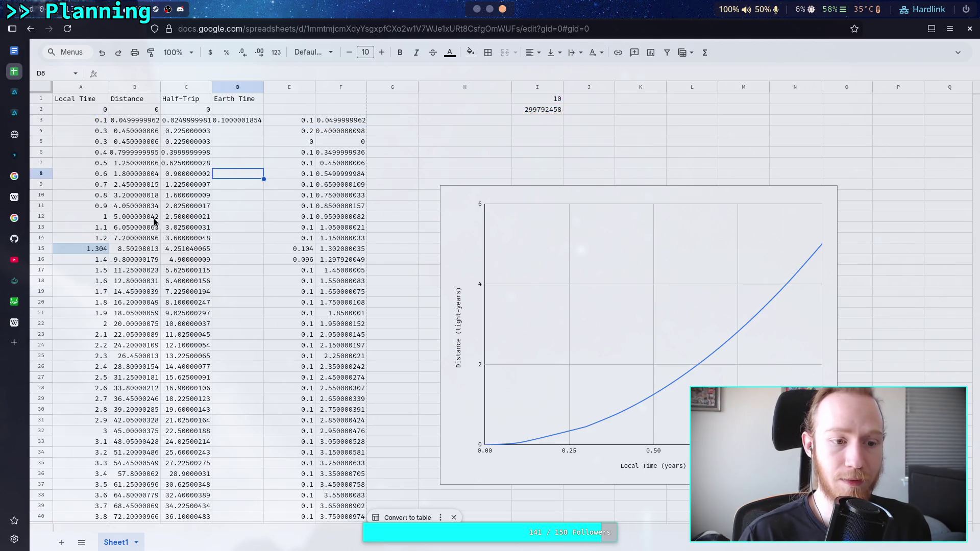
{"action": "left_click", "coordinate": [14, 301]}
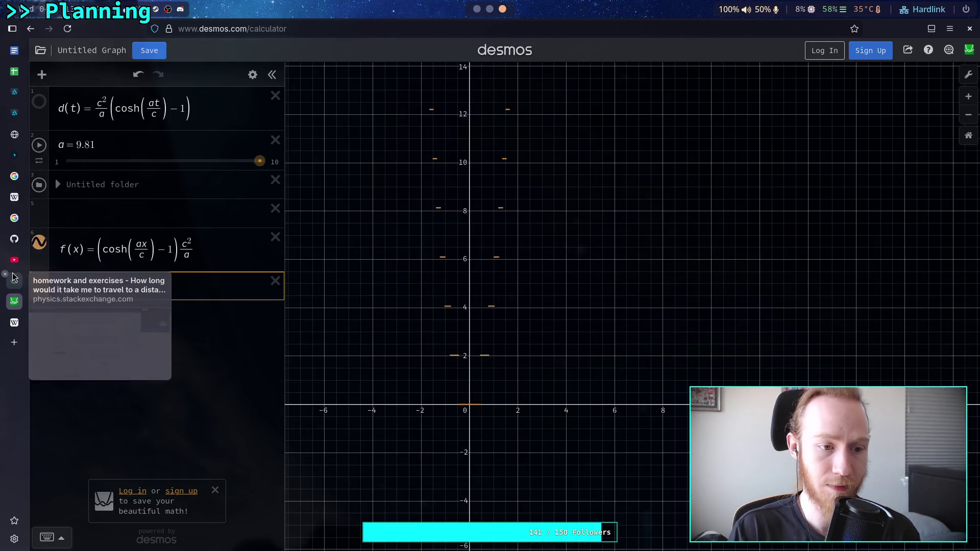
Step: Check the Stack Exchange equations, then enter c/a sinh(ax/c) as Desmos expression 7
{"action": "left_click", "coordinate": [14, 281]}
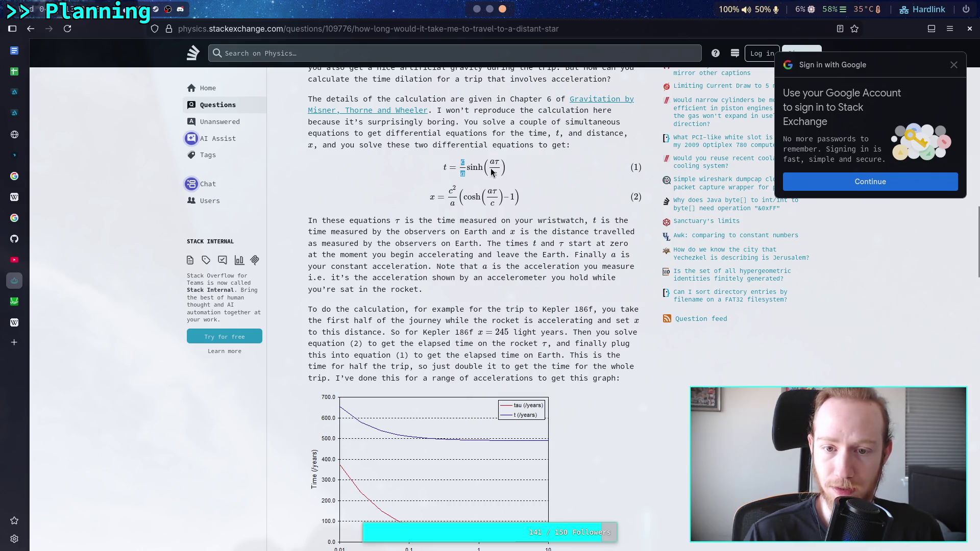
{"action": "left_click", "coordinate": [17, 297]}
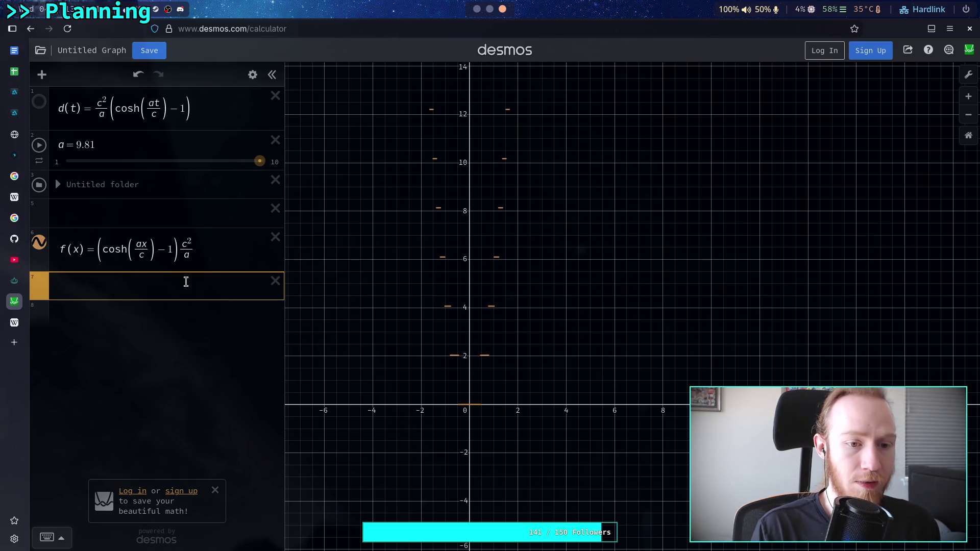
{"action": "type", "text": "c/a "}
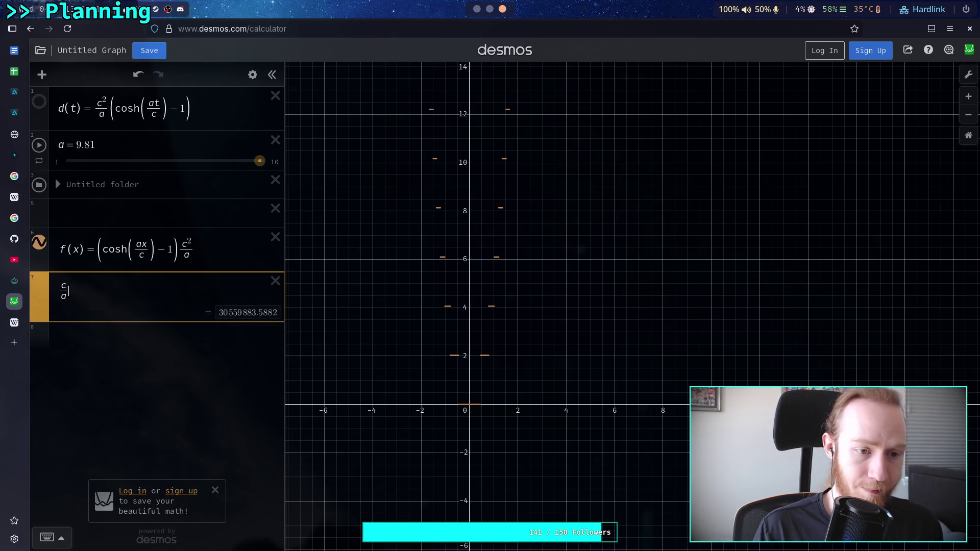
{"action": "type", "text": "sinh("}
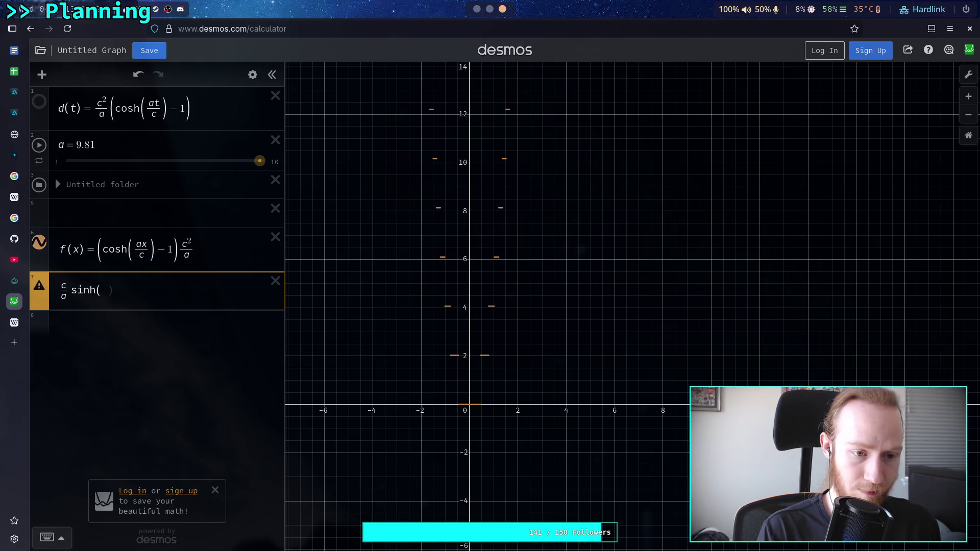
{"action": "type", "text": "ax/"}
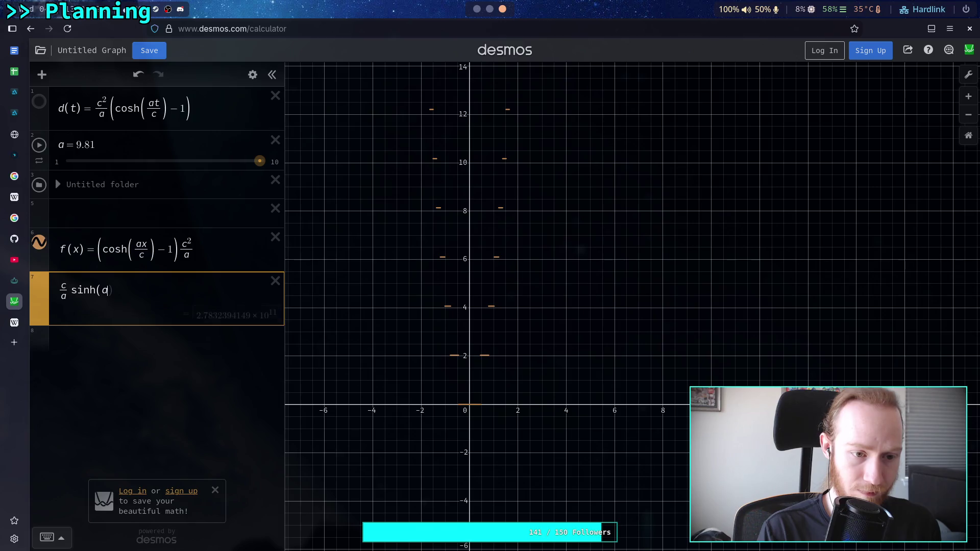
{"action": "type", "text": "c"}
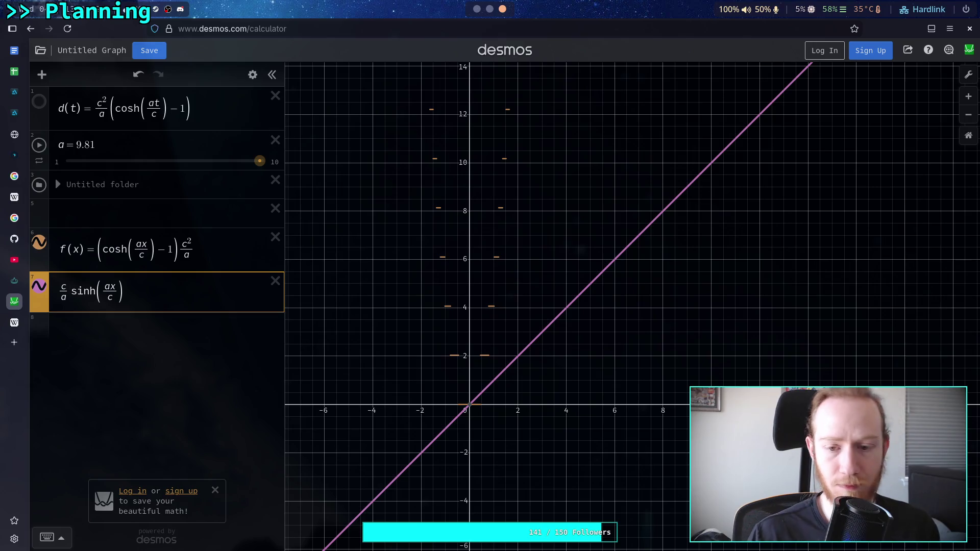
Step: Zoom out and back in, nudging the view down, to compare the new sinh and cosh curves
{"action": "scroll", "coordinate": [441, 294], "scroll_direction": "down", "scroll_amount": 2}
{"action": "scroll", "coordinate": [359, 390], "scroll_direction": "down", "scroll_amount": 5}
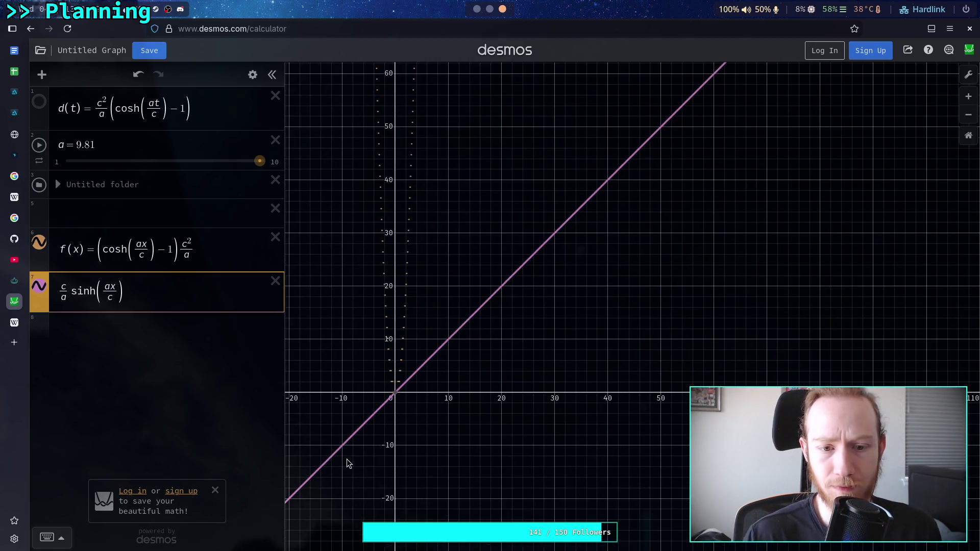
{"action": "scroll", "coordinate": [350, 454], "scroll_direction": "down", "scroll_amount": 2}
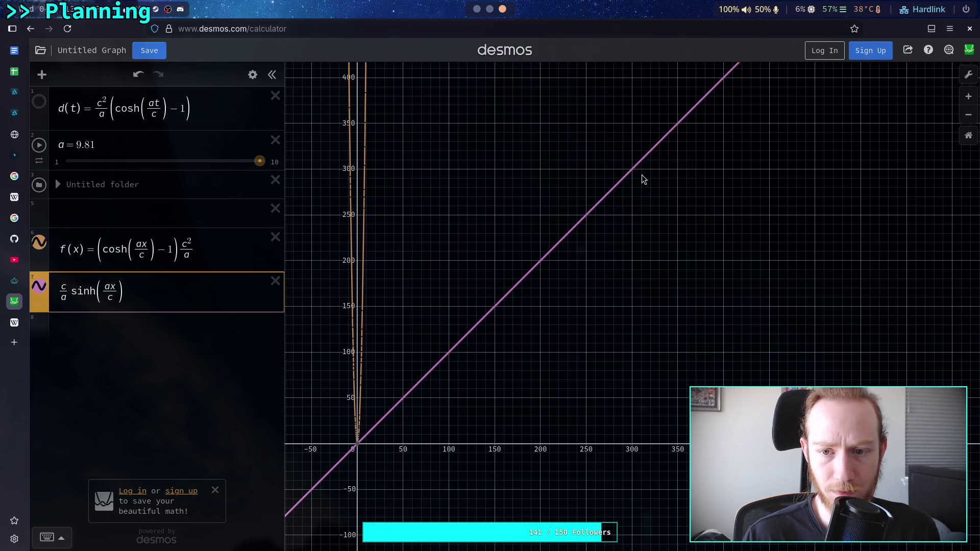
{"action": "scroll", "coordinate": [451, 392], "scroll_direction": "down", "scroll_amount": 4}
{"action": "scroll", "coordinate": [442, 417], "scroll_direction": "down", "scroll_amount": 10}
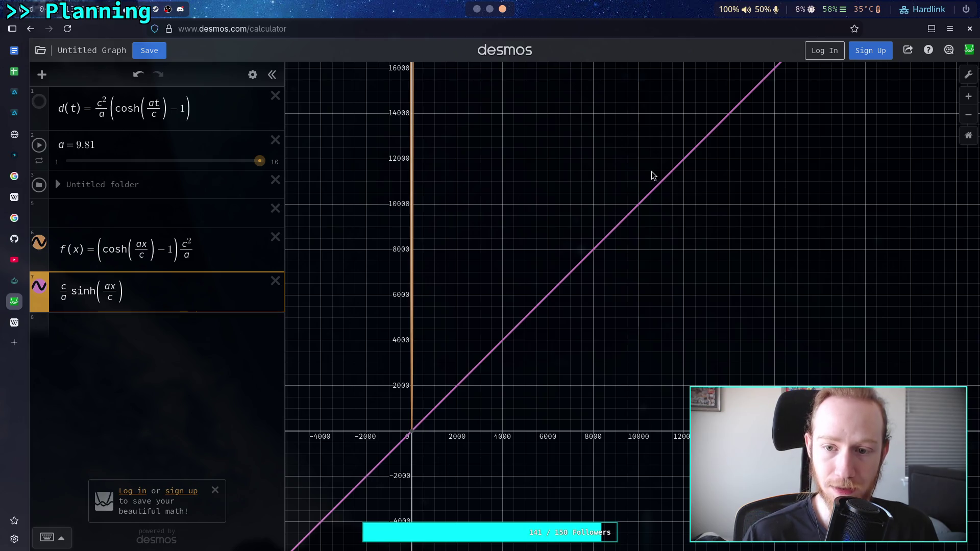
{"action": "scroll", "coordinate": [413, 425], "scroll_direction": "up", "scroll_amount": 5}
{"action": "scroll", "coordinate": [412, 427], "scroll_direction": "up", "scroll_amount": 10}
{"action": "scroll", "coordinate": [416, 424], "scroll_direction": "up", "scroll_amount": 6}
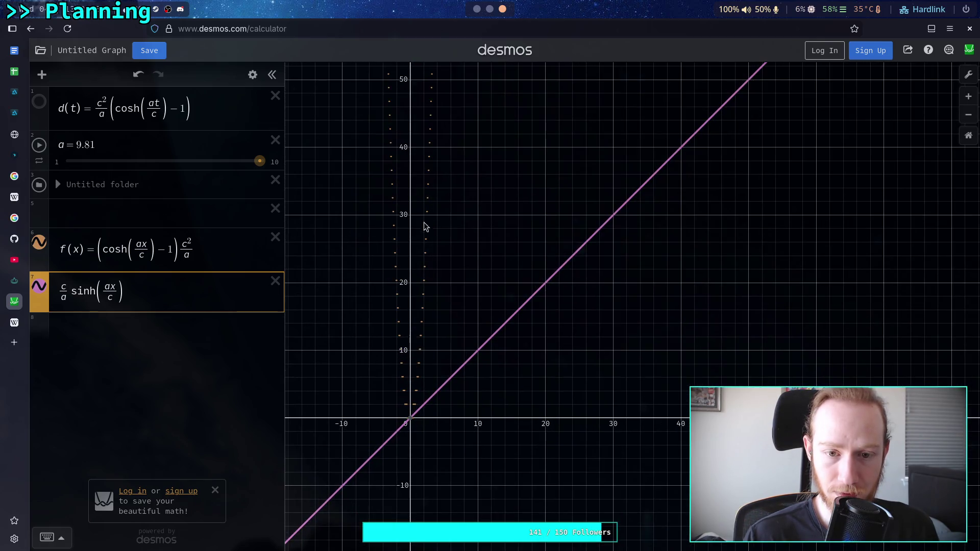
{"action": "left_click_drag", "start_coordinate": [411, 168], "coordinate": [411, 180]}
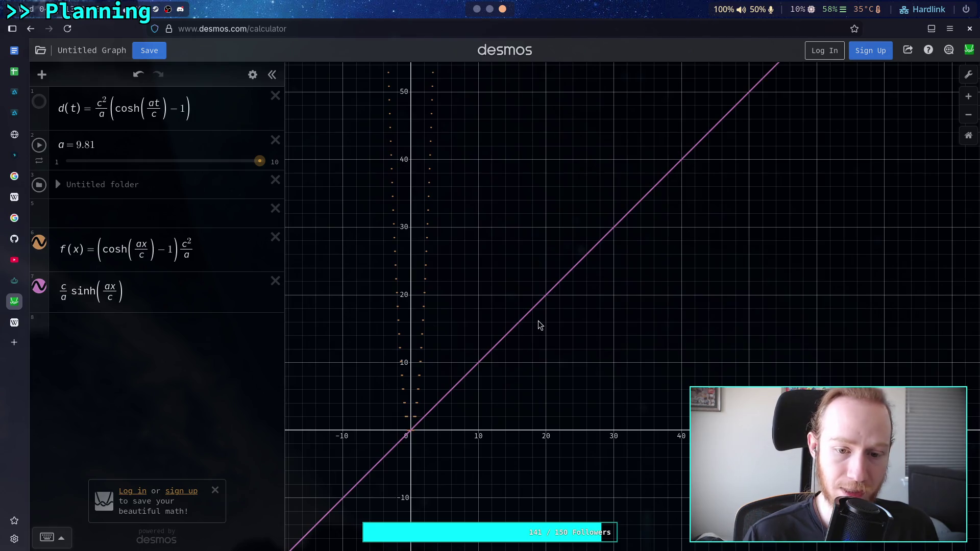
Step: Back on Stack Exchange, highlight and then deselect the t(/years) values in the answer's table
{"action": "left_click", "coordinate": [21, 284]}
{"action": "scroll", "coordinate": [517, 307], "scroll_direction": "down", "scroll_amount": 8}
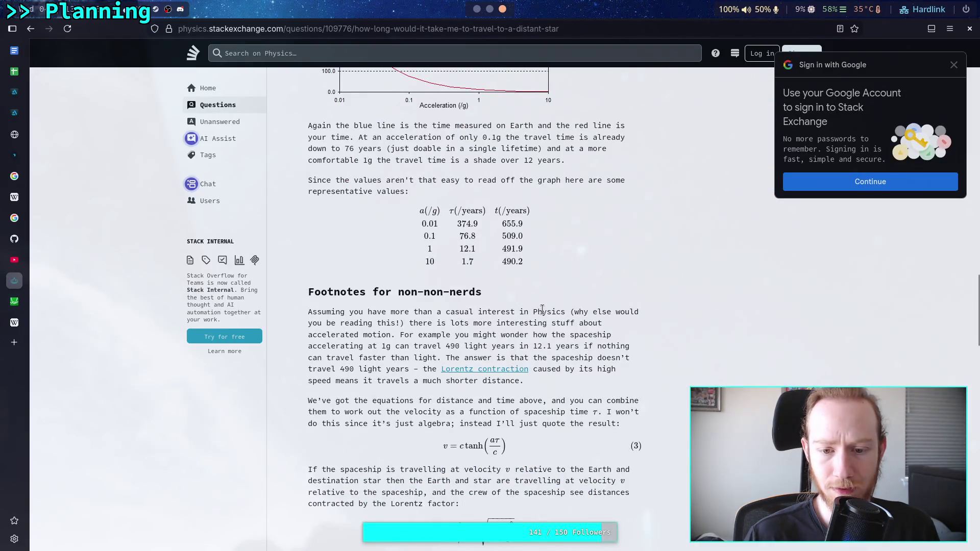
{"action": "scroll", "coordinate": [542, 310], "scroll_direction": "down", "scroll_amount": 2}
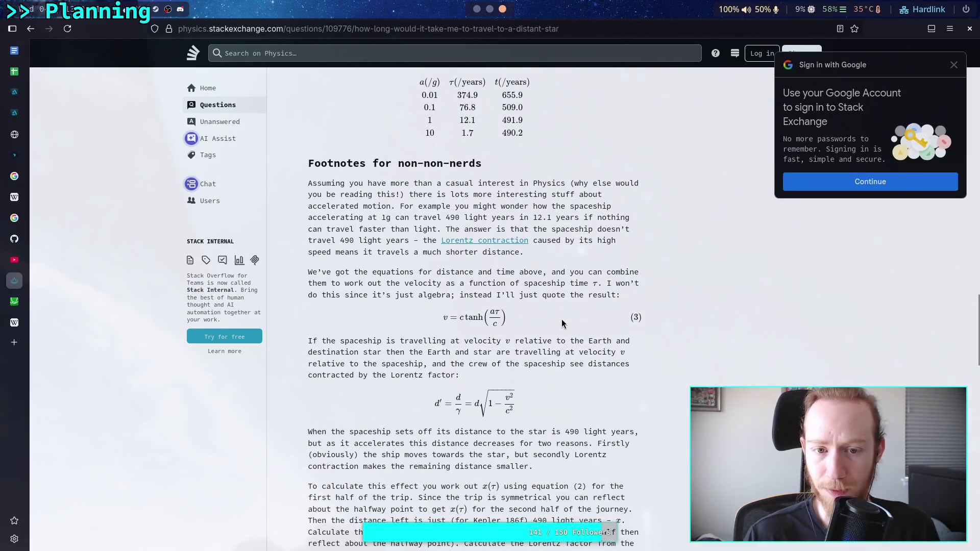
{"action": "scroll", "coordinate": [562, 324], "scroll_direction": "up", "scroll_amount": 2}
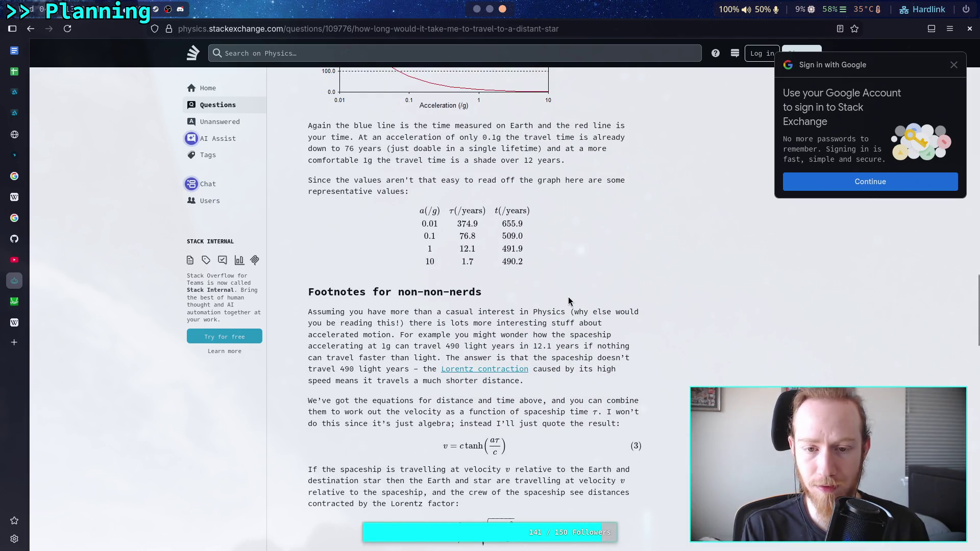
{"action": "mouse_move", "coordinate": [502, 223]}
{"action": "left_mouse_down"}
{"action": "mouse_move", "coordinate": [524, 228]}
{"action": "mouse_move", "coordinate": [508, 225]}
{"action": "mouse_move", "coordinate": [520, 261]}
{"action": "left_mouse_up"}
{"action": "left_click", "coordinate": [519, 262]}
Step: Scroll through the answer's graphs and back up to equations (1) and (2)
{"action": "scroll", "coordinate": [549, 289], "scroll_direction": "up", "scroll_amount": 6}
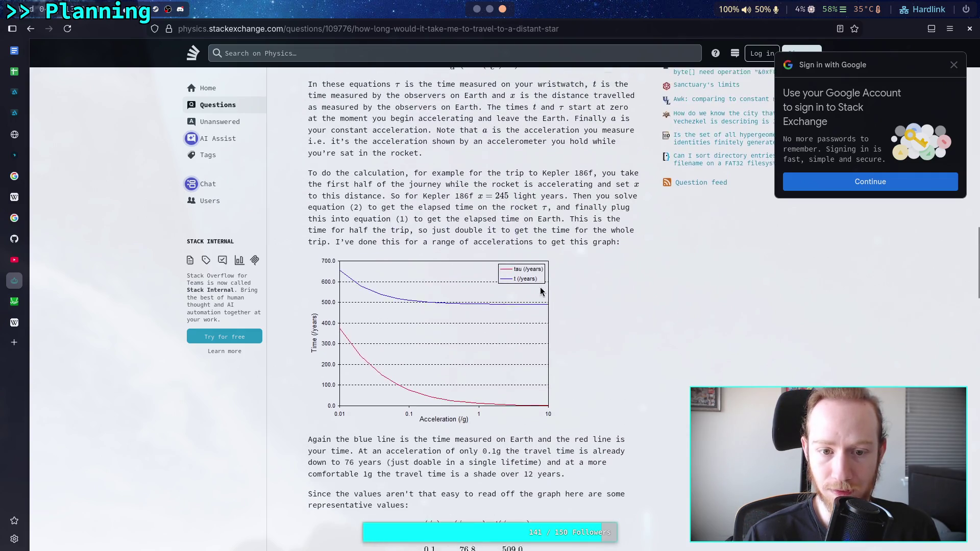
{"action": "scroll", "coordinate": [543, 287], "scroll_direction": "down", "scroll_amount": 12}
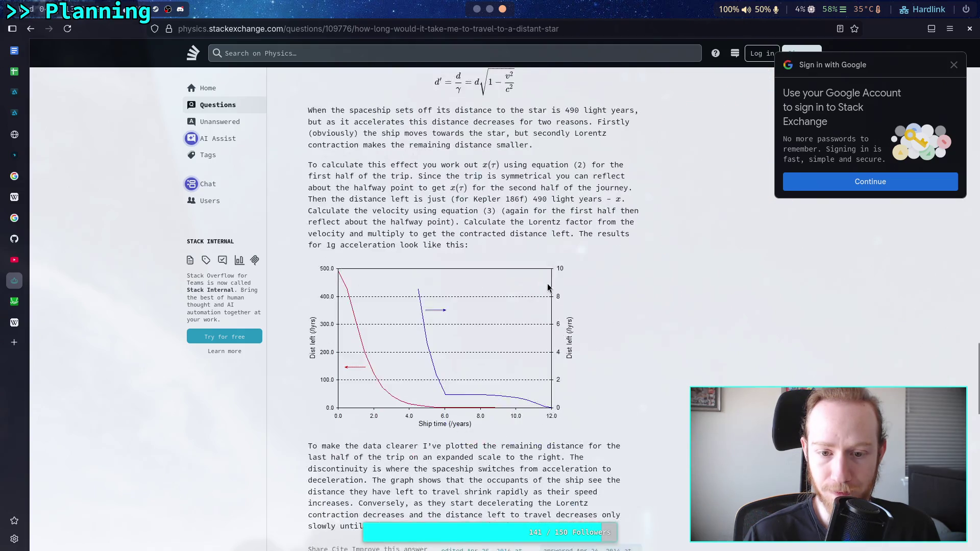
{"action": "scroll", "coordinate": [549, 288], "scroll_direction": "down", "scroll_amount": 2}
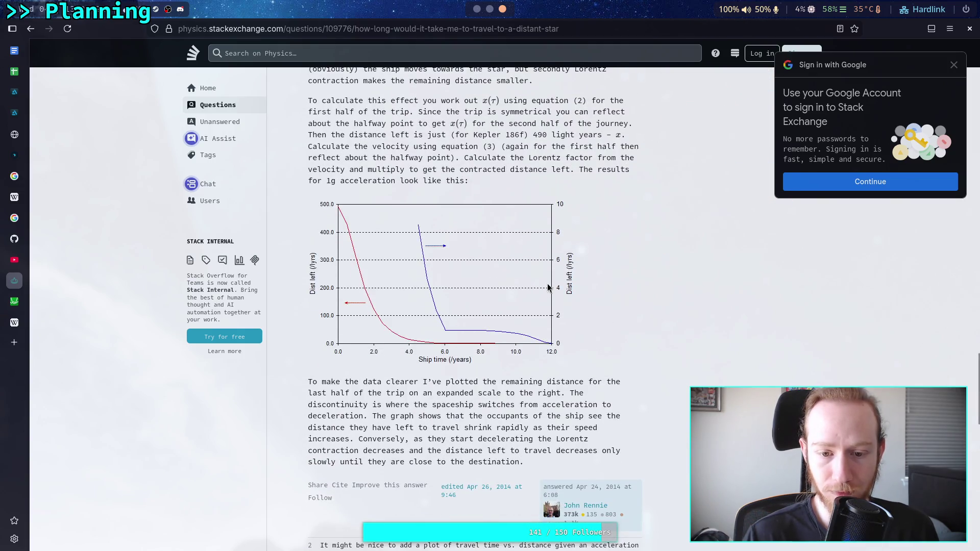
{"action": "scroll", "coordinate": [548, 288], "scroll_direction": "down", "scroll_amount": 8}
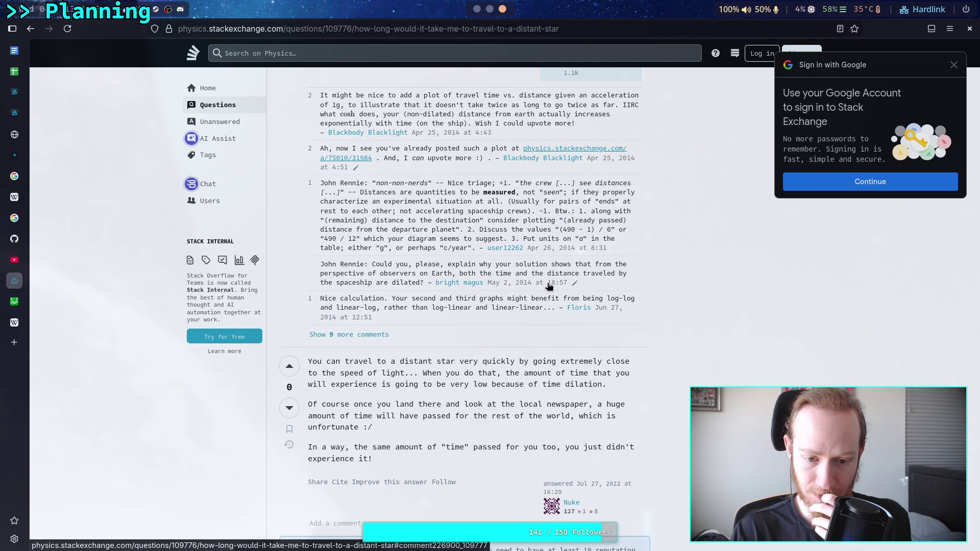
{"action": "scroll", "coordinate": [549, 286], "scroll_direction": "up", "scroll_amount": 15}
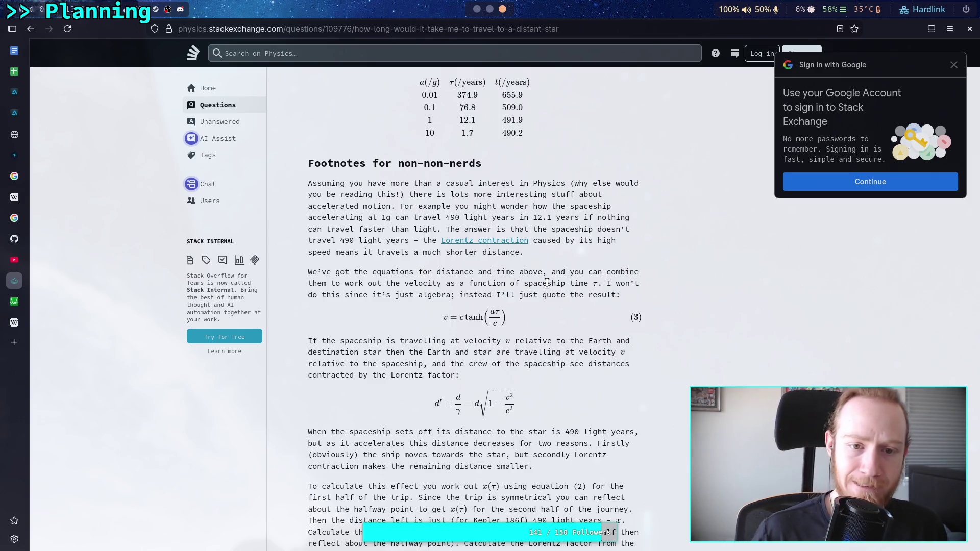
{"action": "scroll", "coordinate": [547, 284], "scroll_direction": "up", "scroll_amount": 2}
{"action": "scroll", "coordinate": [547, 283], "scroll_direction": "up", "scroll_amount": 6}
{"action": "scroll", "coordinate": [547, 283], "scroll_direction": "down", "scroll_amount": 4}
{"action": "scroll", "coordinate": [562, 291], "scroll_direction": "up", "scroll_amount": 12}
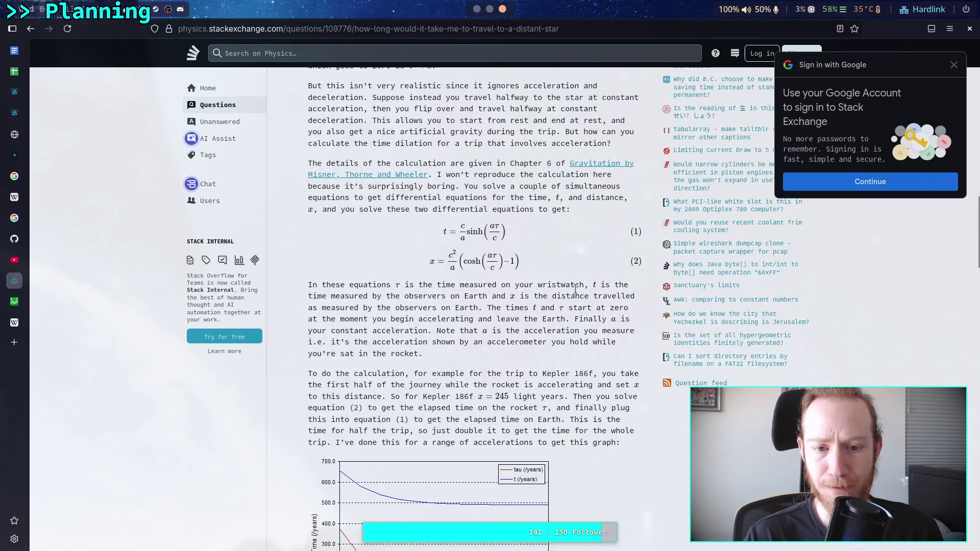
{"action": "scroll", "coordinate": [568, 292], "scroll_direction": "up", "scroll_amount": 10}
{"action": "scroll", "coordinate": [568, 292], "scroll_direction": "down", "scroll_amount": 13}
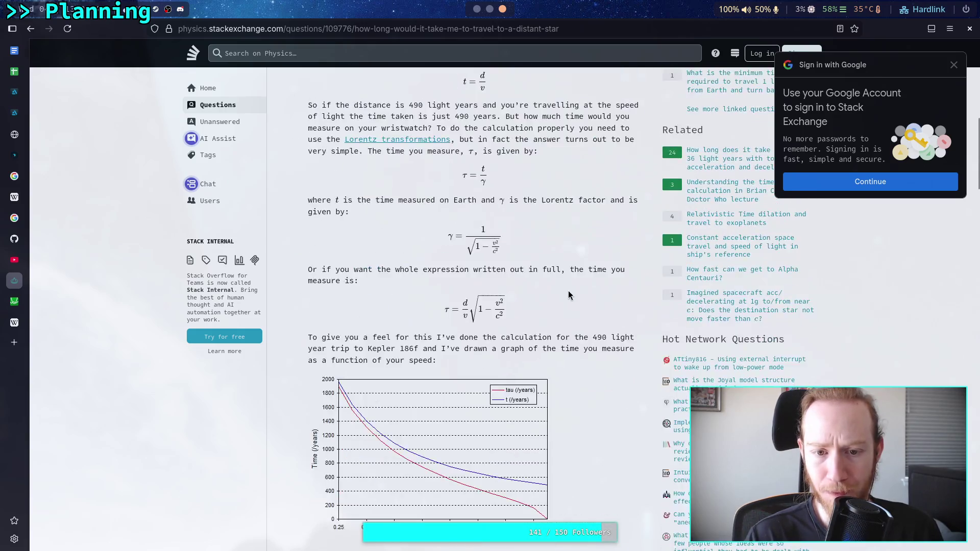
{"action": "scroll", "coordinate": [568, 295], "scroll_direction": "down", "scroll_amount": 8}
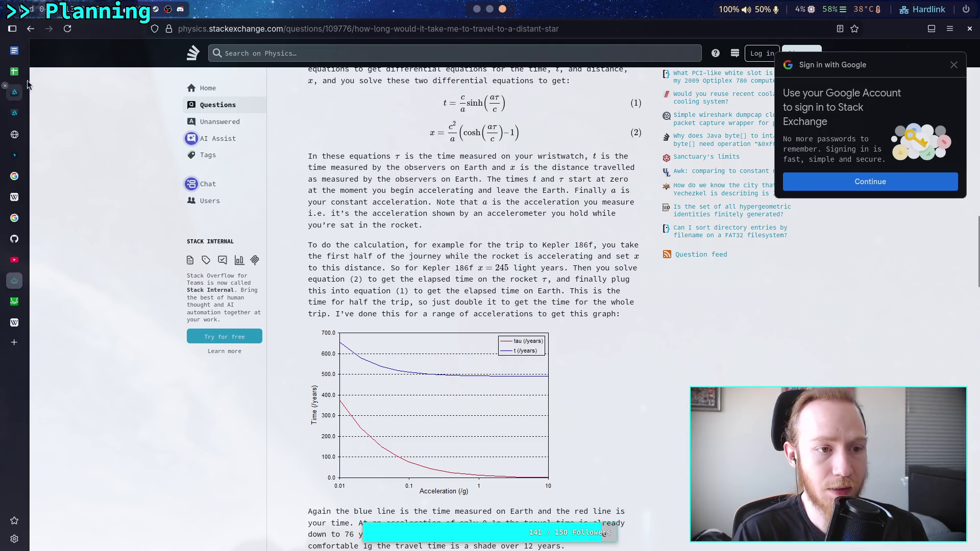
Step: Fill the D3 Earth Time formula down to D16, then delete everything in D3:D16
{"action": "left_click", "coordinate": [14, 72]}
{"action": "left_click", "coordinate": [259, 122]}
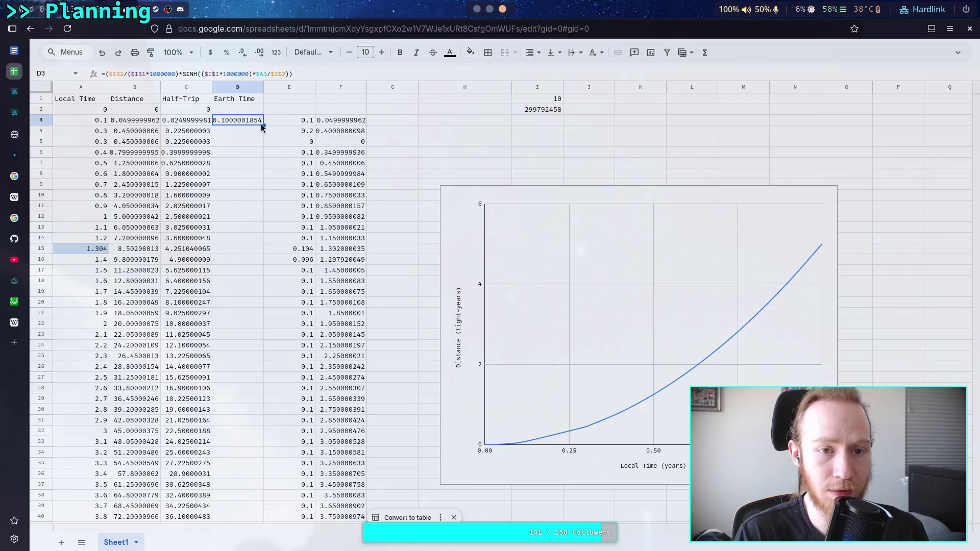
{"action": "left_click_drag", "start_coordinate": [262, 257], "coordinate": [263, 259]}
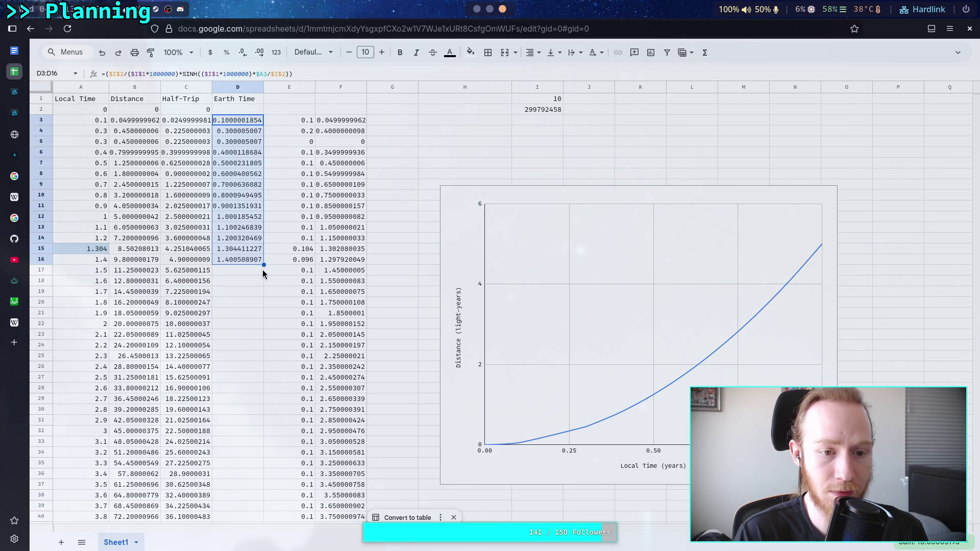
{"action": "left_click_drag", "start_coordinate": [255, 118], "coordinate": [249, 264]}
{"action": "key", "text": "Delete"}
{"action": "left_click", "coordinate": [229, 109]}
Step: Start a new formula in D3 with '=', then go back to the Stack Exchange equations
{"action": "left_click", "coordinate": [228, 123]}
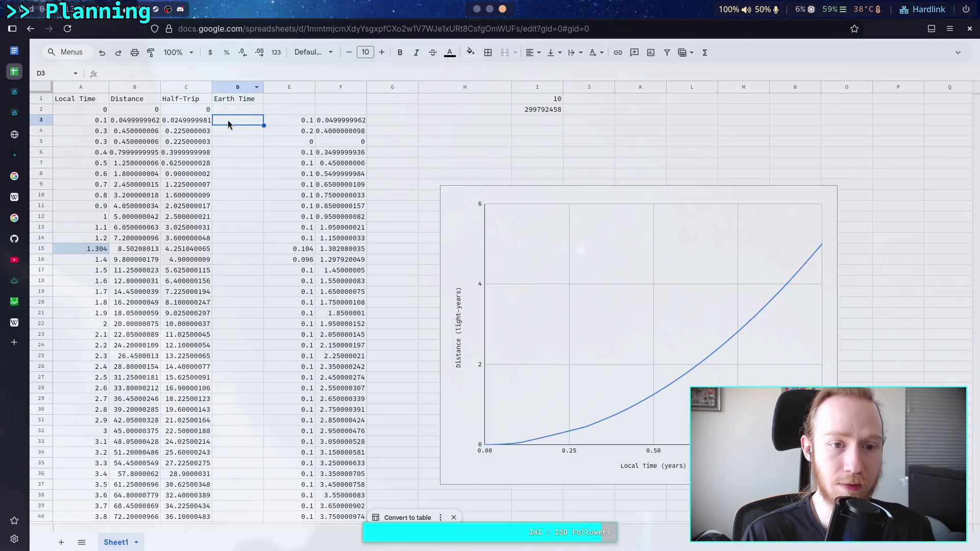
{"action": "left_click", "coordinate": [232, 69]}
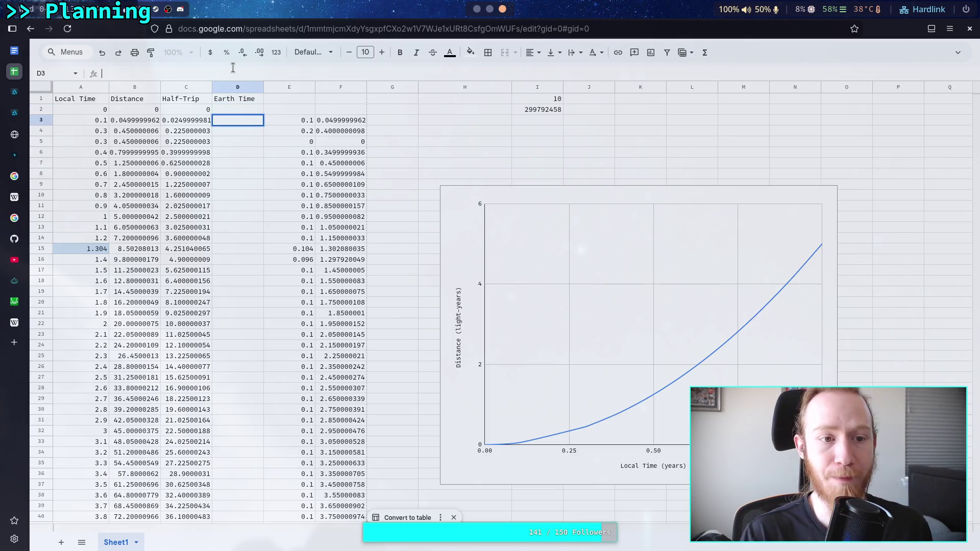
{"action": "type", "text": "="}
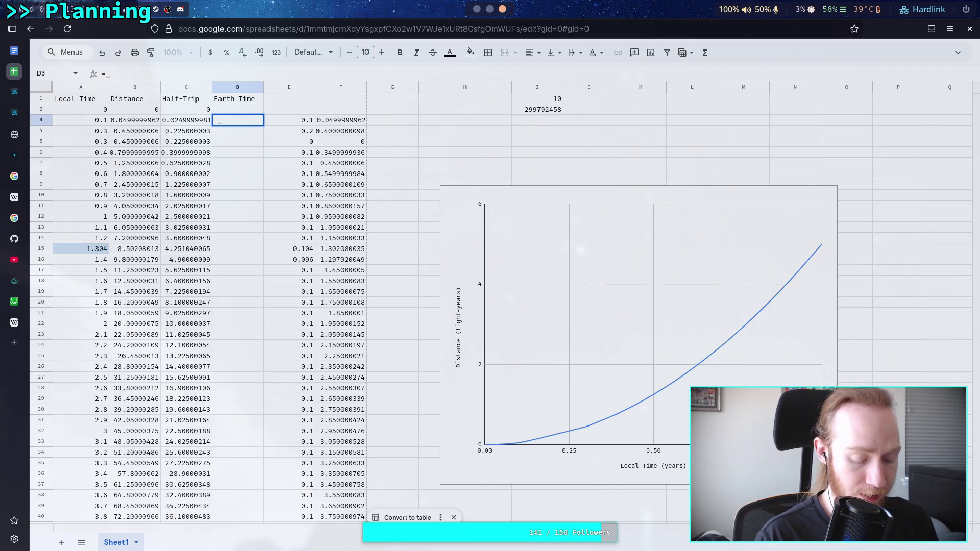
{"action": "left_click", "coordinate": [14, 280]}
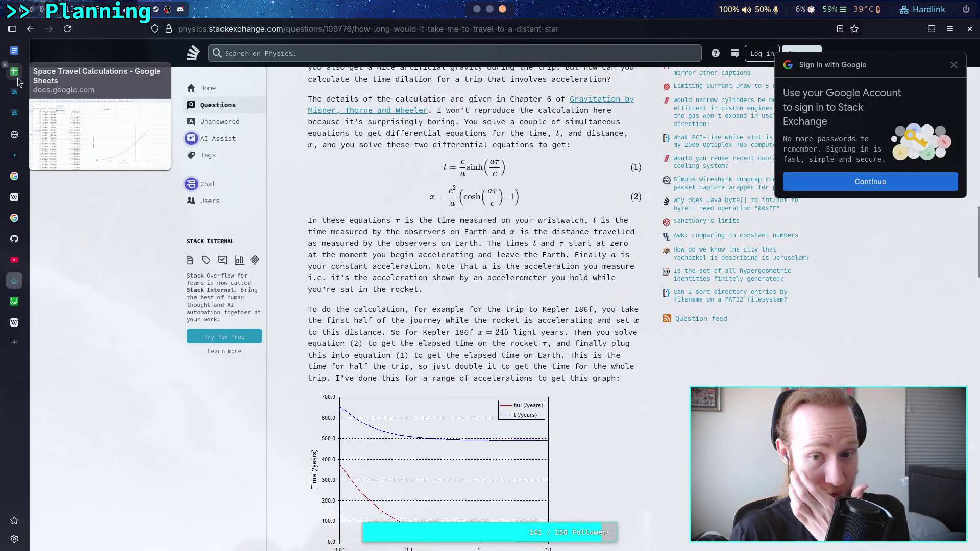
Step: Add a sinh(x/c) expression in Desmos, zoom in and trace the green curve near the origin
{"action": "left_click", "coordinate": [14, 302]}
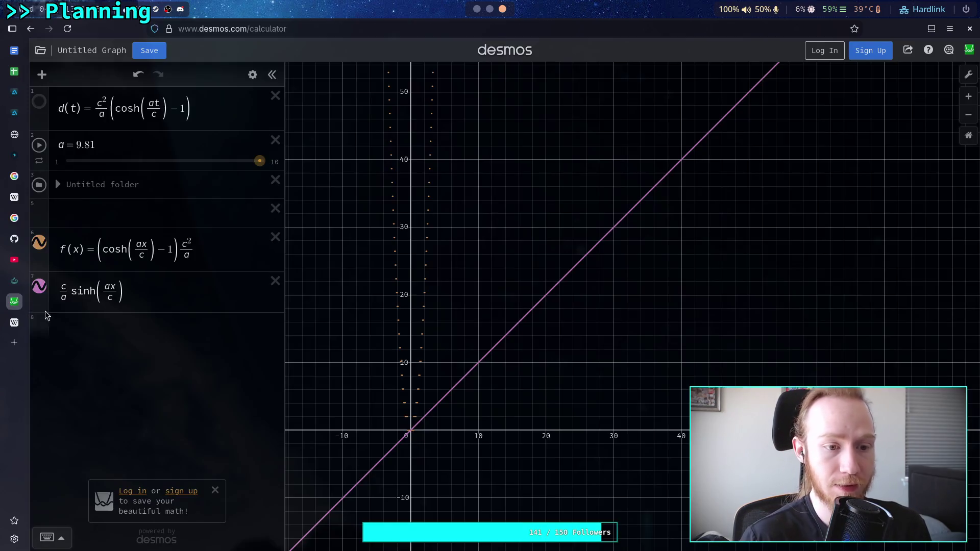
{"action": "left_click", "coordinate": [143, 334]}
{"action": "type", "text": "sinh"}
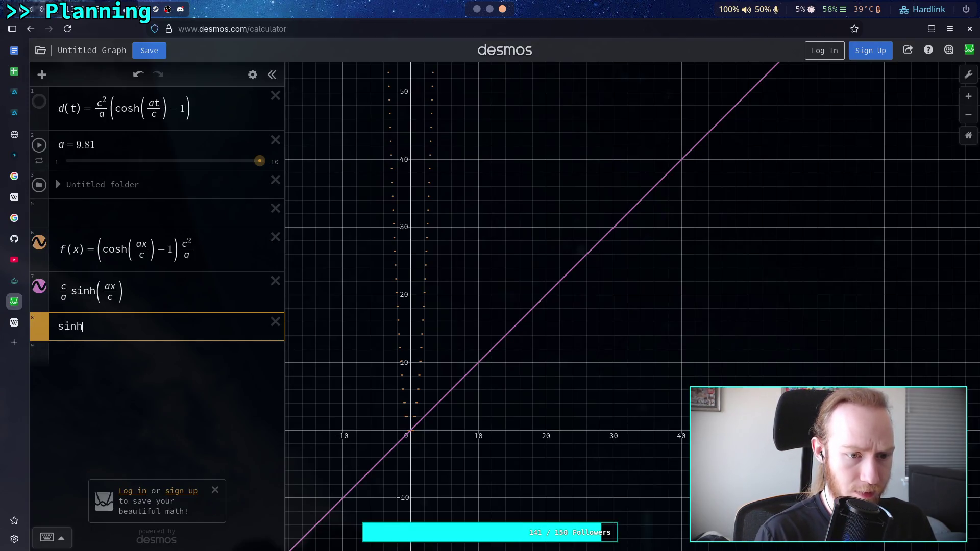
{"action": "type", "text": "(x)"}
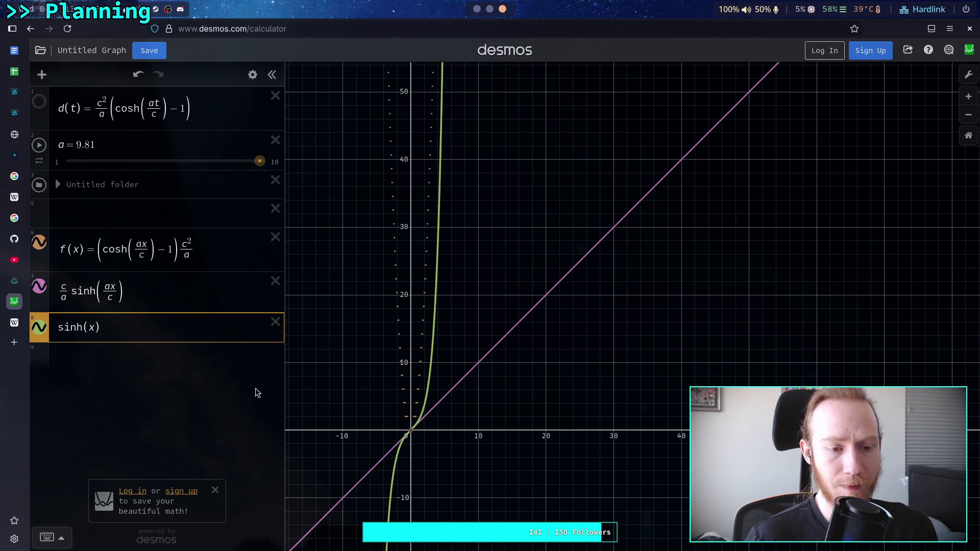
{"action": "type", "text": "/d"}
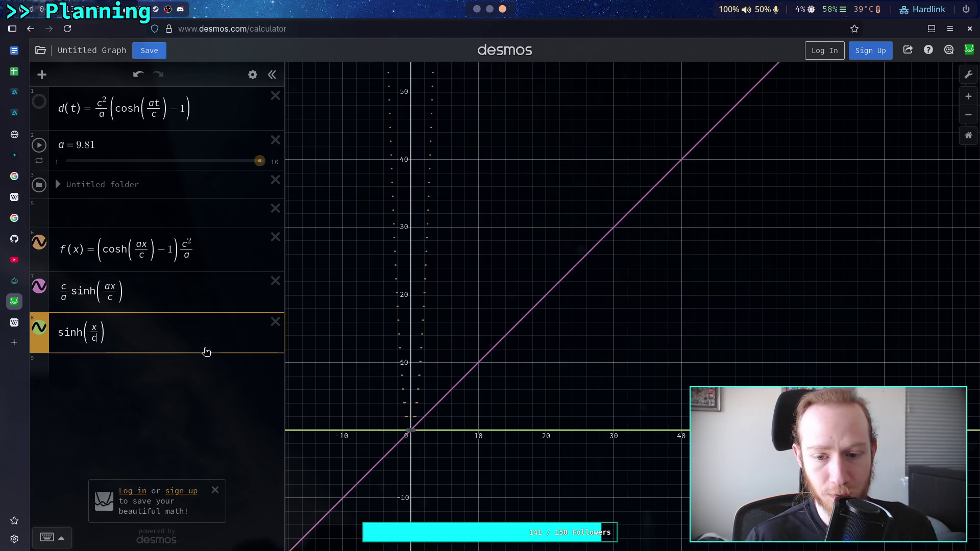
{"action": "scroll", "coordinate": [407, 424], "scroll_direction": "up", "scroll_amount": 10}
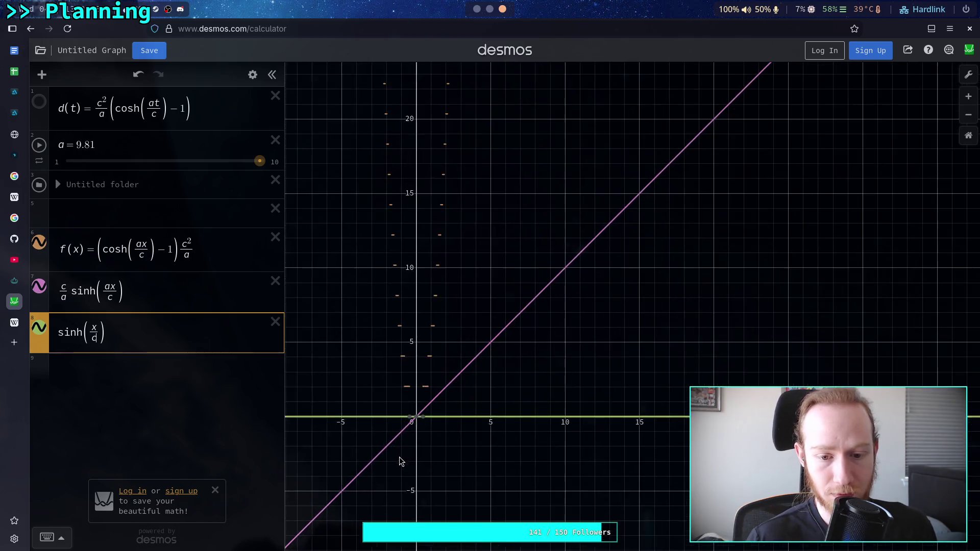
{"action": "scroll", "coordinate": [415, 423], "scroll_direction": "up", "scroll_amount": 10}
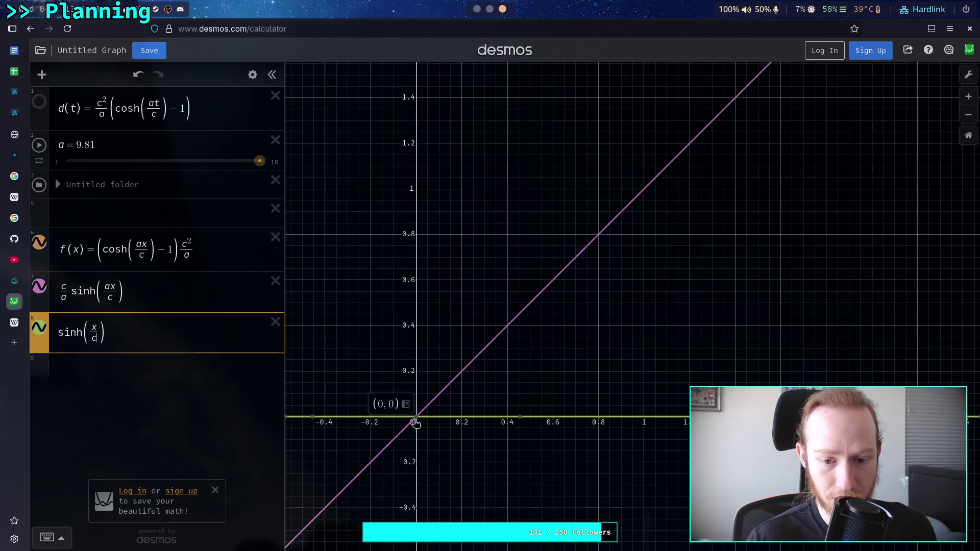
{"action": "scroll", "coordinate": [412, 424], "scroll_direction": "up", "scroll_amount": 5}
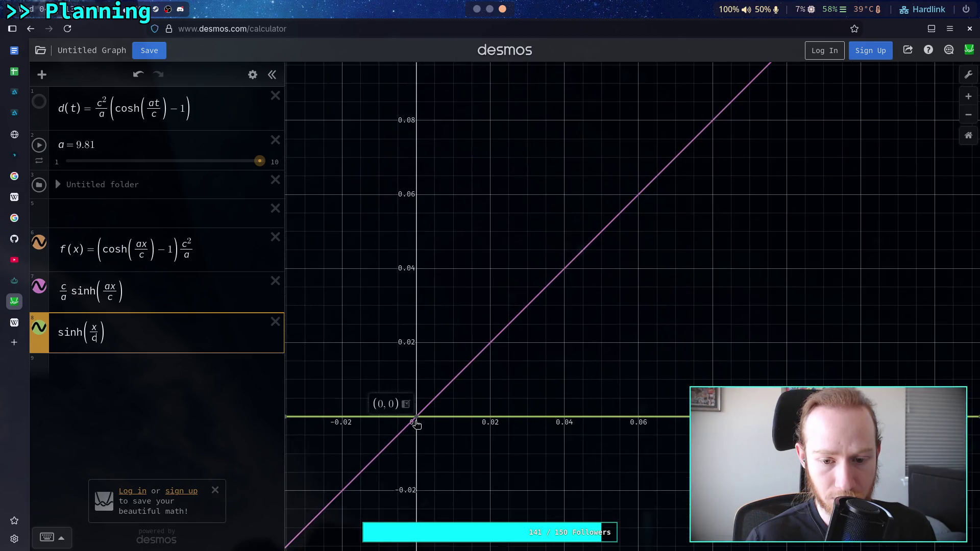
{"action": "scroll", "coordinate": [507, 427], "scroll_direction": "up", "scroll_amount": 3}
{"action": "scroll", "coordinate": [477, 419], "scroll_direction": "up", "scroll_amount": 8}
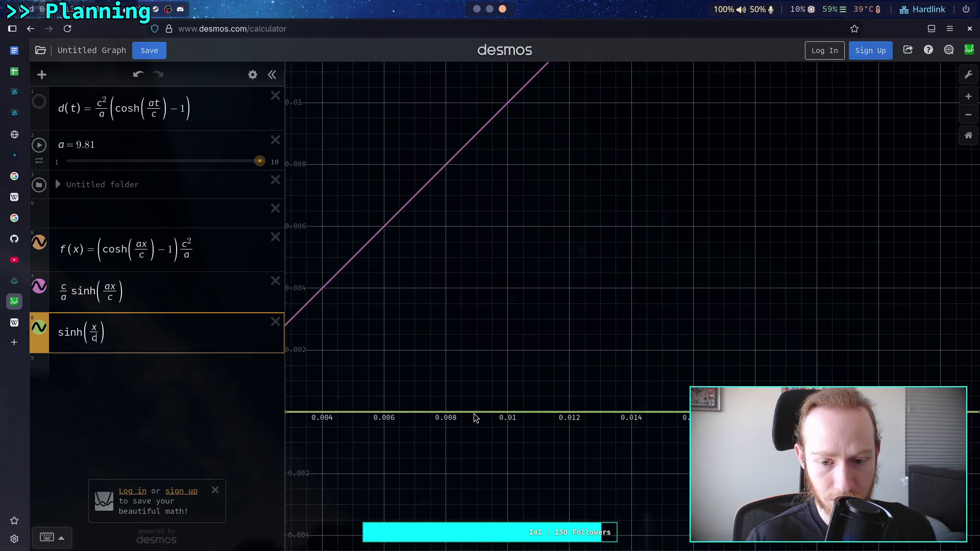
{"action": "left_click", "coordinate": [450, 410]}
{"action": "mouse_move", "coordinate": [450, 410]}
{"action": "left_mouse_down"}
{"action": "mouse_move", "coordinate": [343, 410]}
{"action": "mouse_move", "coordinate": [623, 413]}
{"action": "left_mouse_up"}
Step: Zoom out, highlight the sinh(x/c) curve, and trace its rising values
{"action": "scroll", "coordinate": [482, 451], "scroll_direction": "down", "scroll_amount": 10}
{"action": "scroll", "coordinate": [394, 431], "scroll_direction": "down", "scroll_amount": 12}
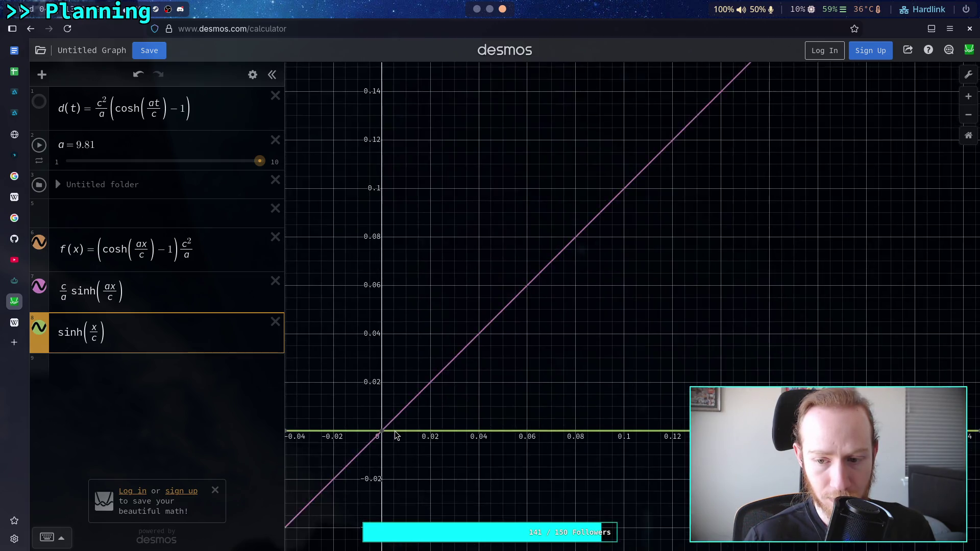
{"action": "scroll", "coordinate": [396, 433], "scroll_direction": "down", "scroll_amount": 10}
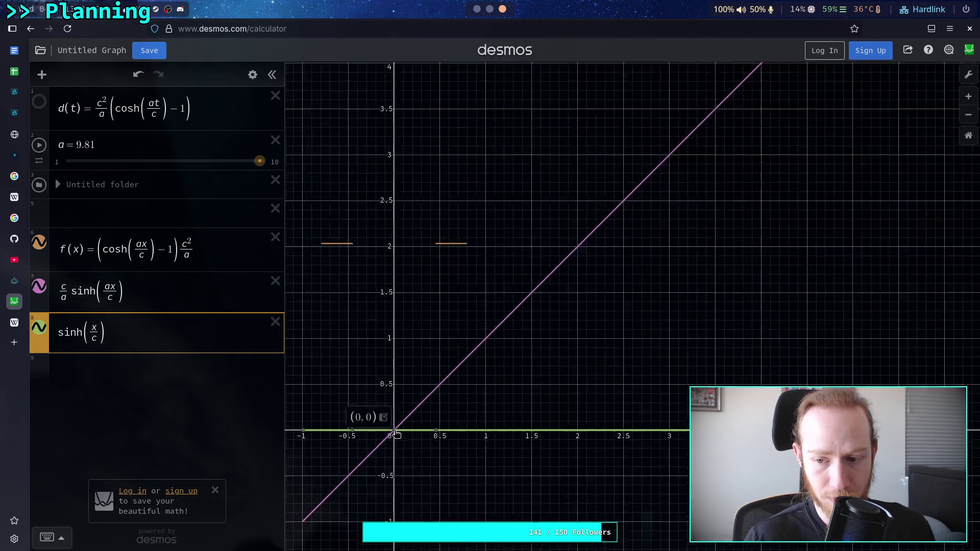
{"action": "scroll", "coordinate": [396, 433], "scroll_direction": "down", "scroll_amount": 10}
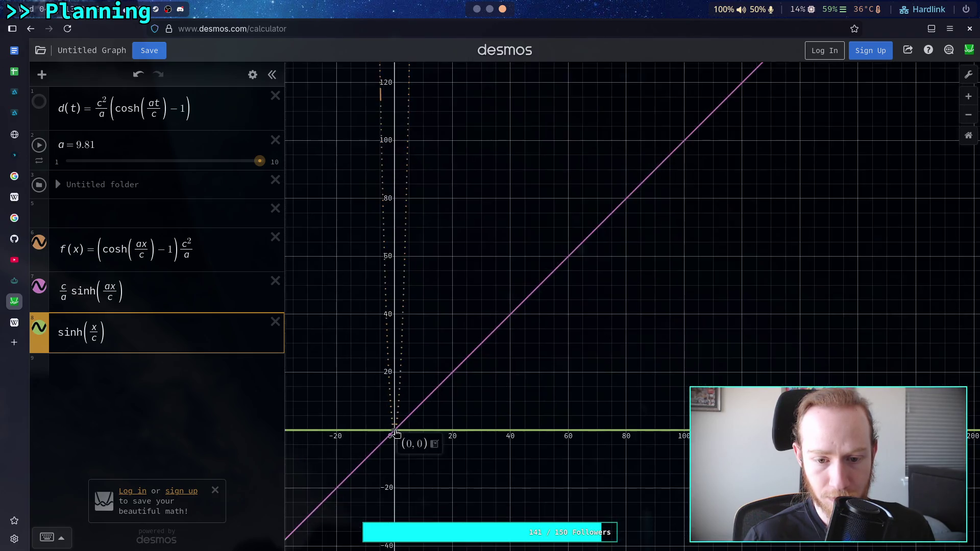
{"action": "scroll", "coordinate": [396, 433], "scroll_direction": "down", "scroll_amount": 3}
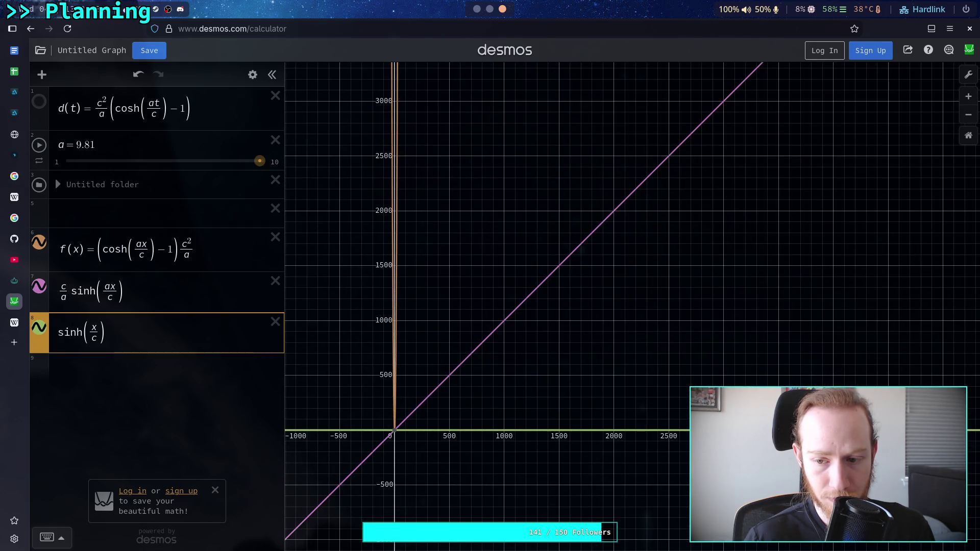
{"action": "scroll", "coordinate": [344, 438], "scroll_direction": "down", "scroll_amount": 10}
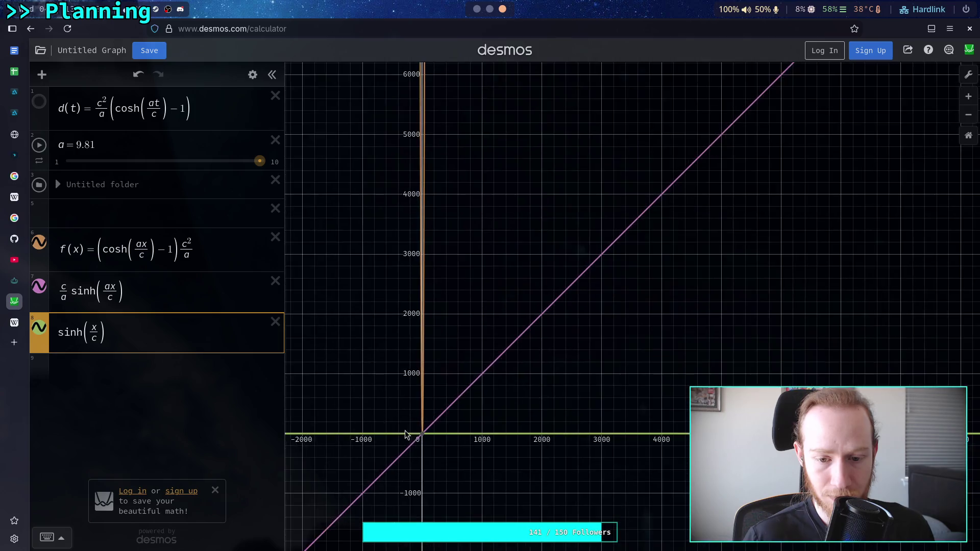
{"action": "scroll", "coordinate": [341, 438], "scroll_direction": "down", "scroll_amount": 5}
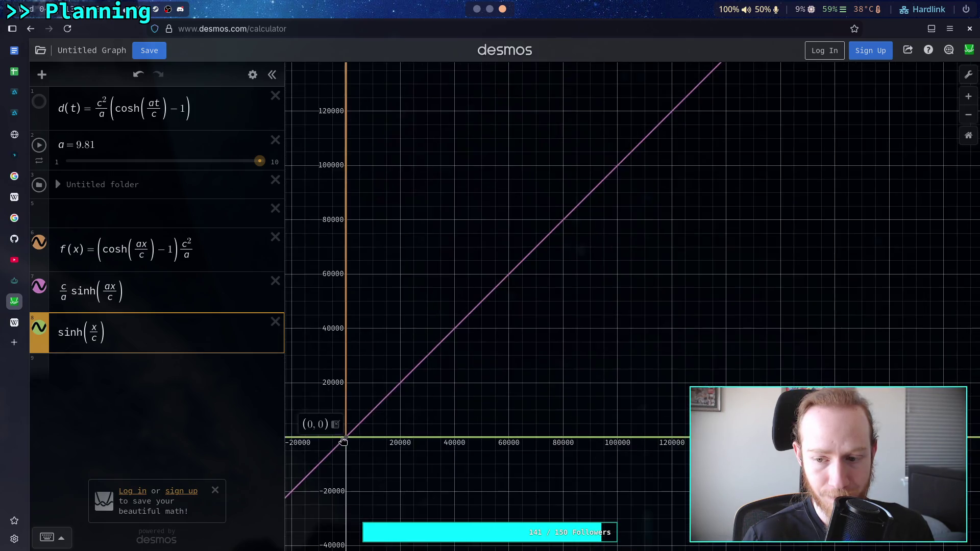
{"action": "left_click_drag", "start_coordinate": [341, 438], "coordinate": [359, 442]}
{"action": "left_click", "coordinate": [359, 443]}
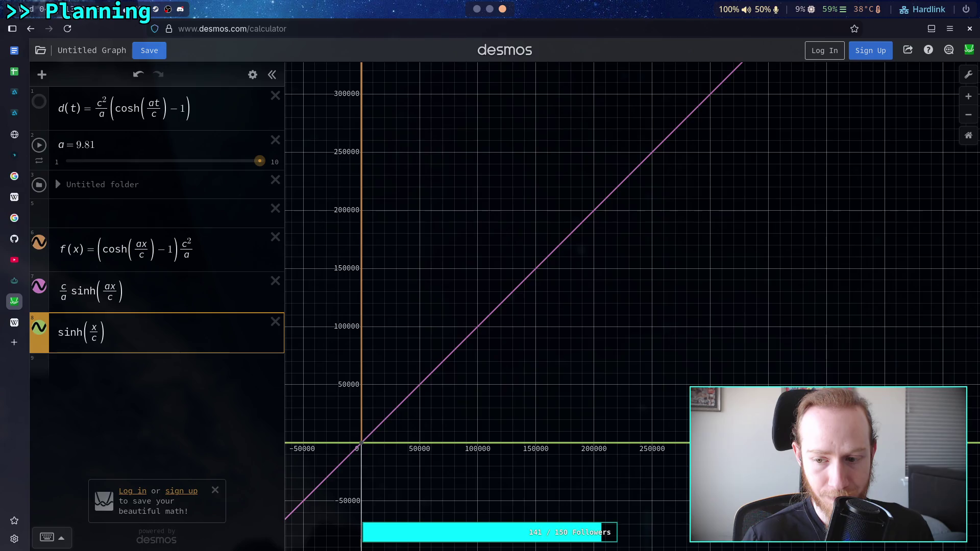
{"action": "scroll", "coordinate": [321, 439], "scroll_direction": "down", "scroll_amount": 7}
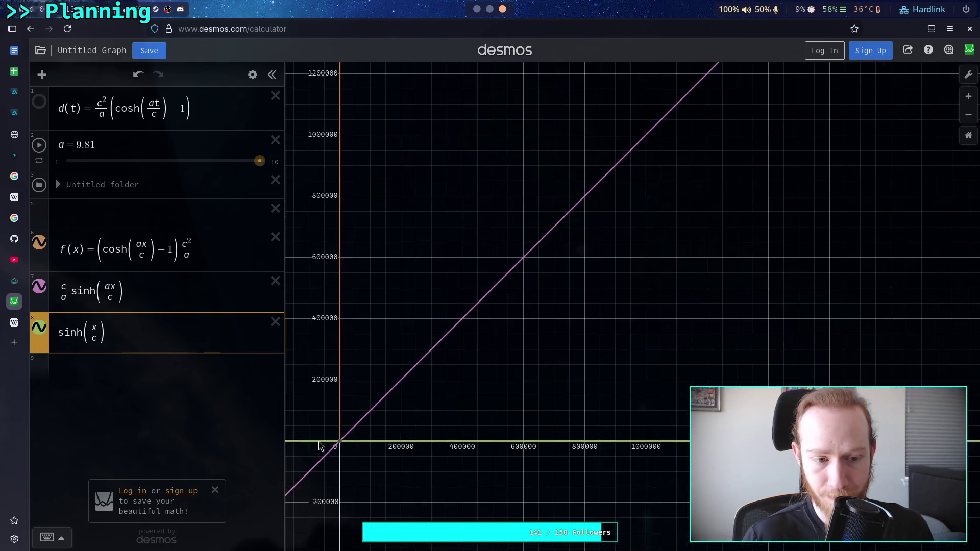
{"action": "scroll", "coordinate": [317, 443], "scroll_direction": "down", "scroll_amount": 3}
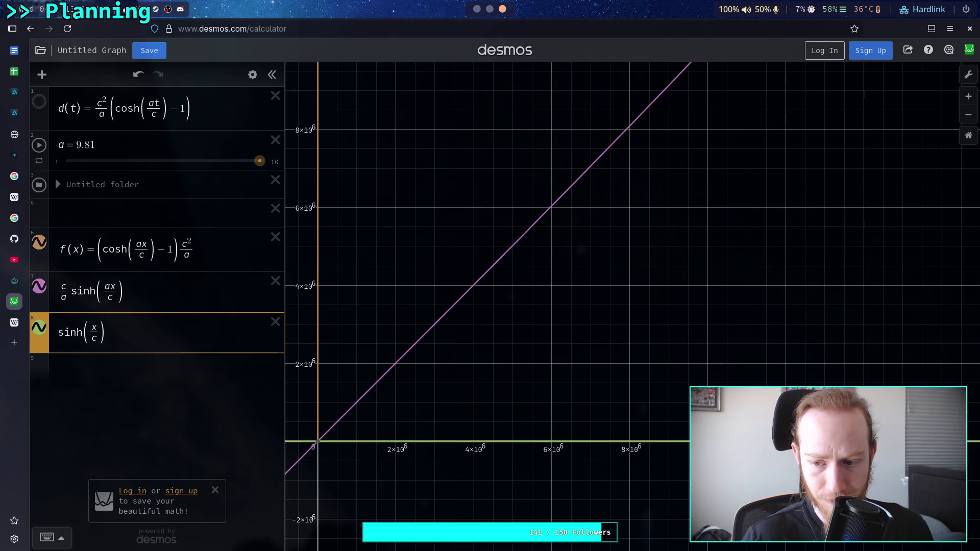
{"action": "scroll", "coordinate": [306, 451], "scroll_direction": "down", "scroll_amount": 9}
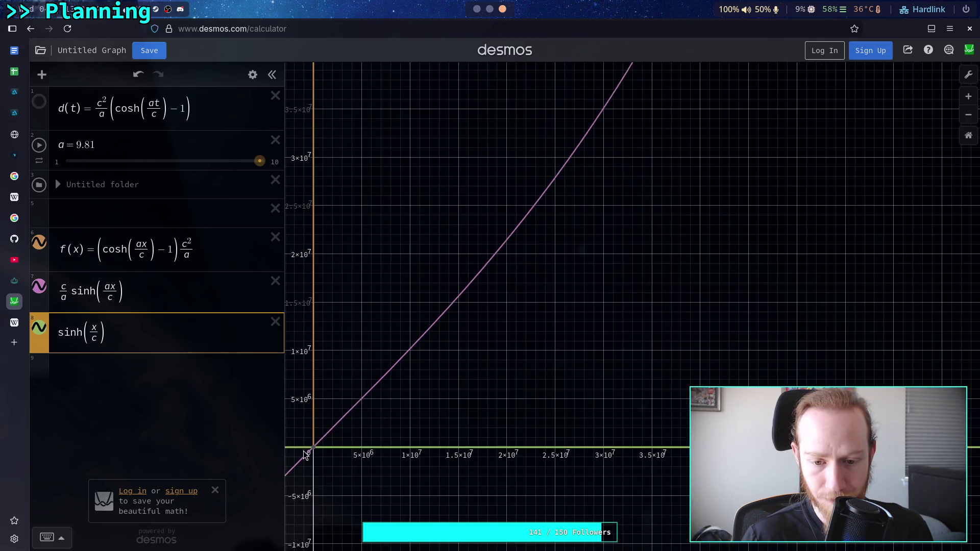
{"action": "scroll", "coordinate": [304, 454], "scroll_direction": "down", "scroll_amount": 8}
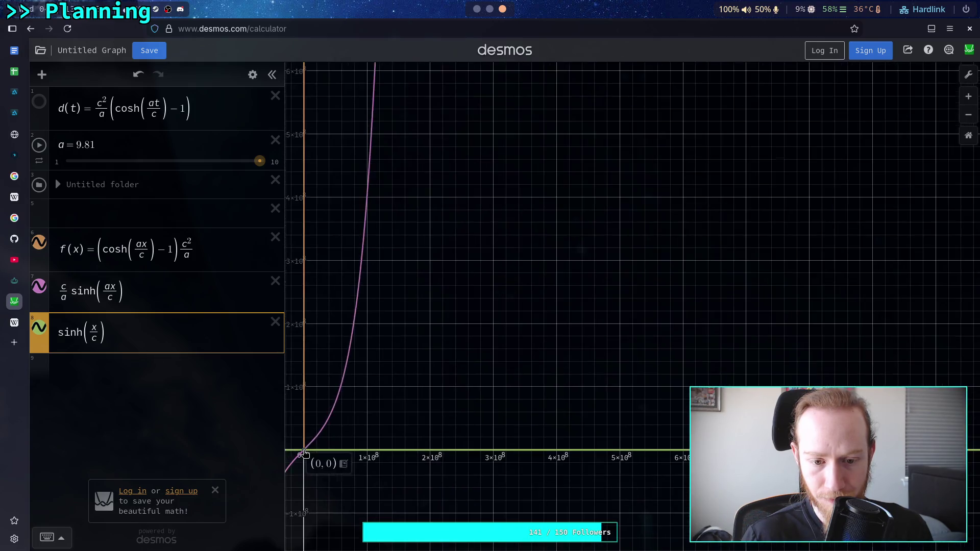
{"action": "scroll", "coordinate": [305, 453], "scroll_direction": "down", "scroll_amount": 2}
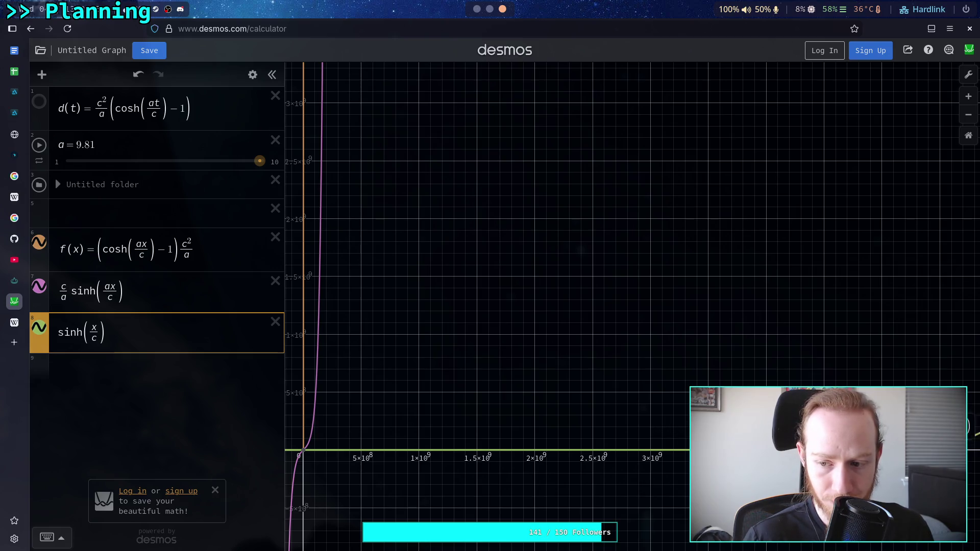
{"action": "scroll", "coordinate": [485, 442], "scroll_direction": "down", "scroll_amount": 4}
{"action": "mouse_move", "coordinate": [675, 437]}
{"action": "left_mouse_down"}
{"action": "mouse_move", "coordinate": [593, 452]}
{"action": "mouse_move", "coordinate": [382, 454]}
{"action": "mouse_move", "coordinate": [411, 454]}
{"action": "left_mouse_up"}
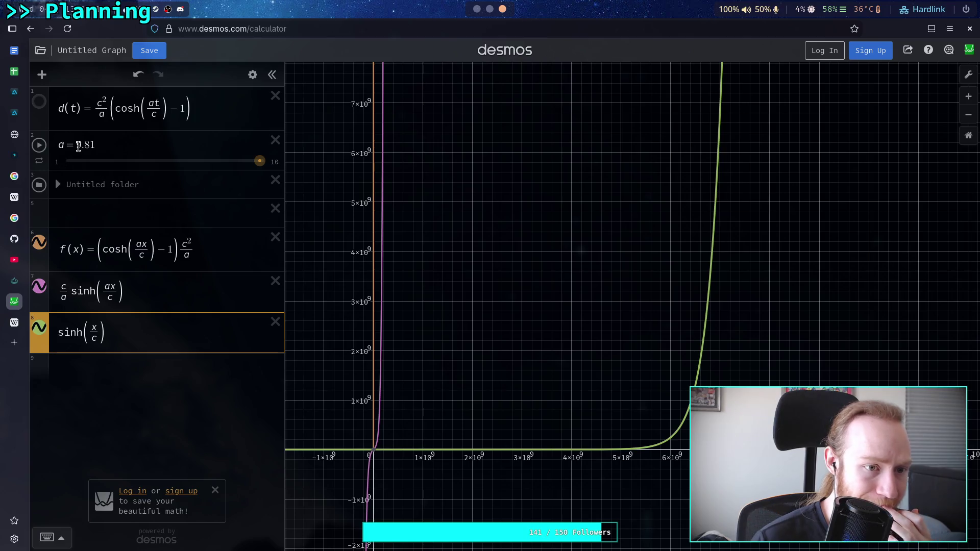
Step: Change acceleration a from 9.81 to 10 and make the new curve sinh(ax/c)
{"action": "double_click", "coordinate": [99, 144]}
{"action": "type", "text": "10"}
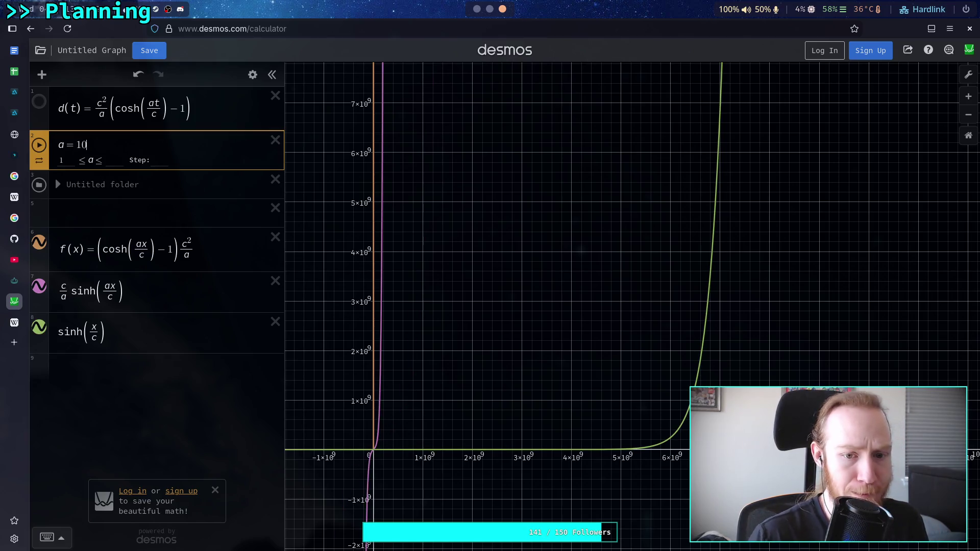
{"action": "left_click", "coordinate": [90, 327]}
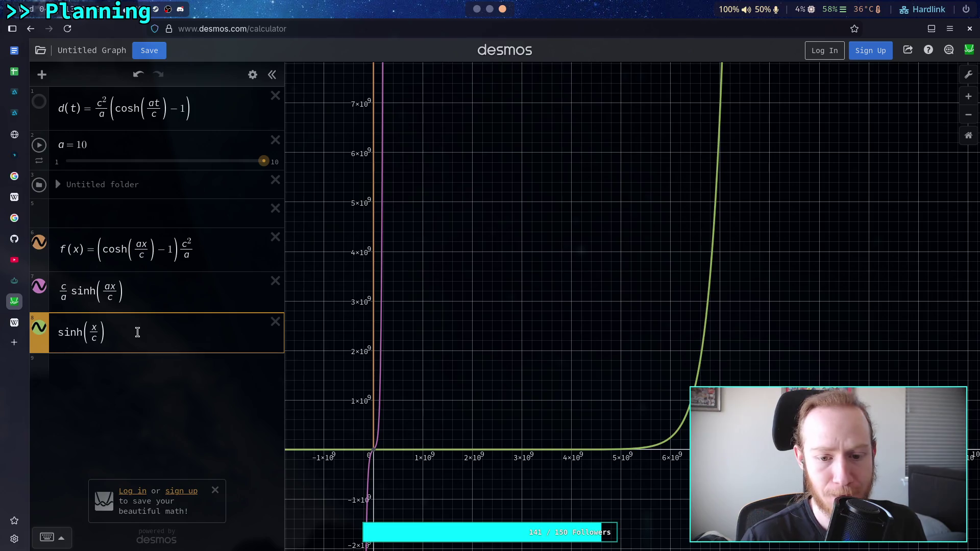
{"action": "type", "text": "a"}
{"action": "scroll", "coordinate": [377, 425], "scroll_direction": "up", "scroll_amount": 8}
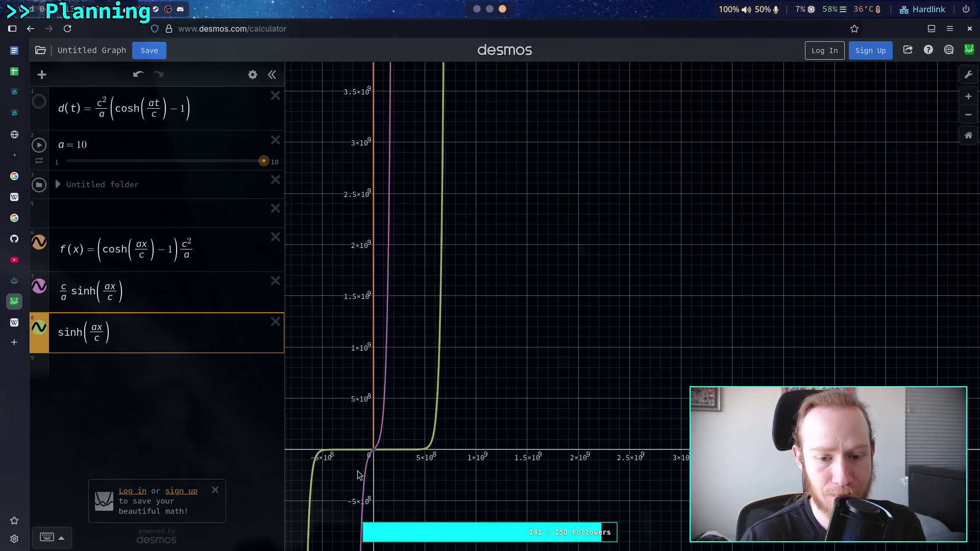
{"action": "mouse_move", "coordinate": [568, 432]}
{"action": "left_mouse_down"}
{"action": "mouse_move", "coordinate": [570, 348]}
{"action": "mouse_move", "coordinate": [585, 304]}
{"action": "left_mouse_up"}
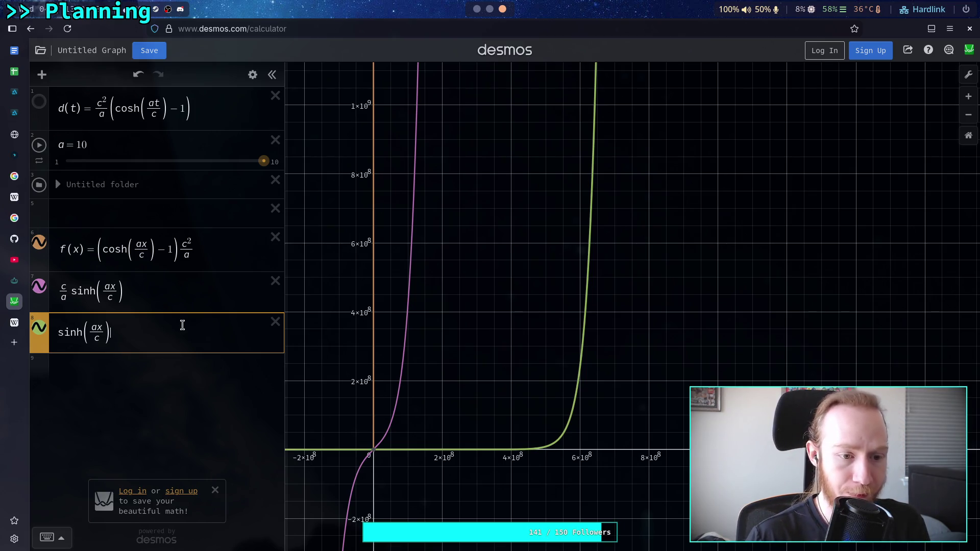
Step: Multiply the expression by c/a so it reads sinh(ax/c)·c/a
{"action": "type", "text": "p"}
{"action": "key", "text": "BackSpace"}
{"action": "type", "text": "p"}
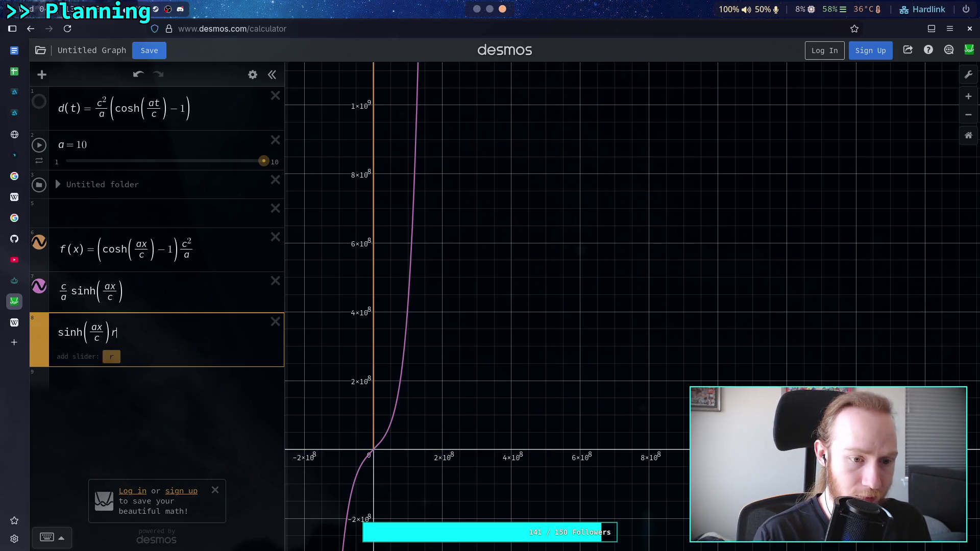
{"action": "key", "text": "BackSpace"}
{"action": "type", "text": "p"}
{"action": "key", "text": "BackSpace"}
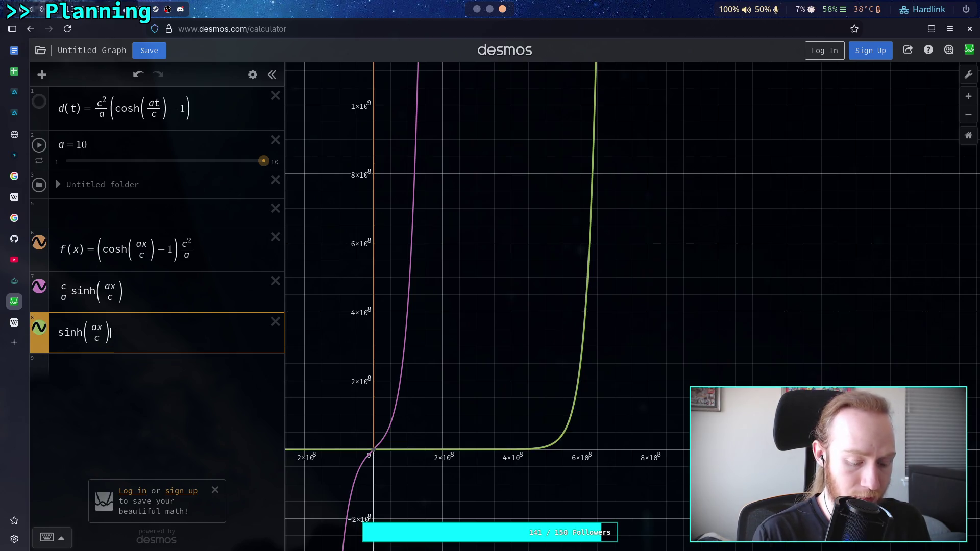
{"action": "type", "text": "c/c"}
{"action": "key", "text": "BackSpace"}
{"action": "key", "text": "BackSpace"}
{"action": "type", "text": "/"}
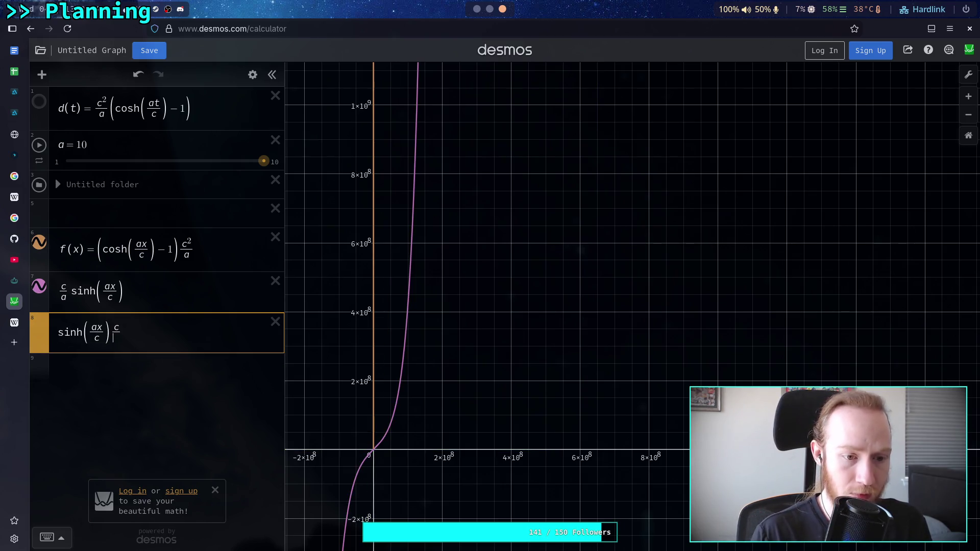
{"action": "type", "text": "a"}
{"action": "scroll", "coordinate": [341, 449], "scroll_direction": "up", "scroll_amount": 10}
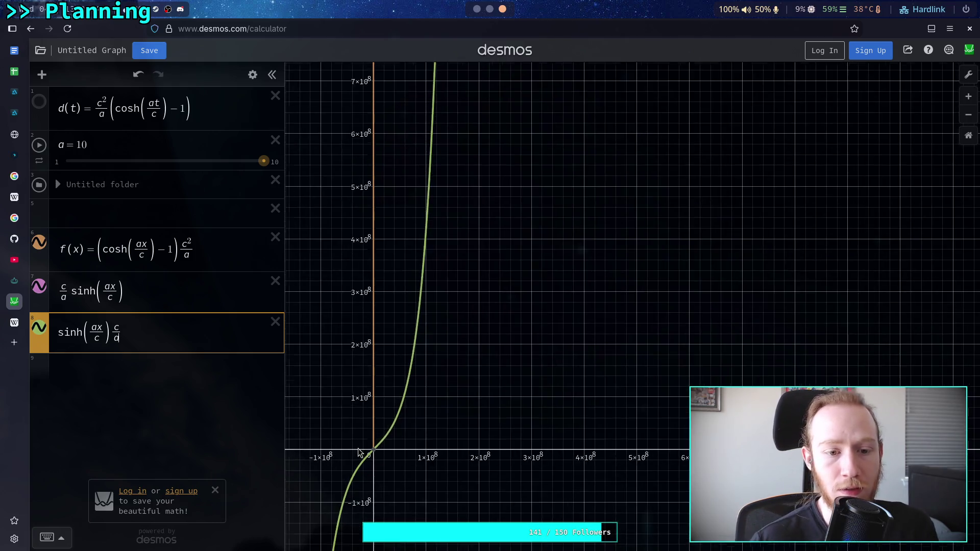
Step: Zoom and pan around the origin, reading coordinates along the sinh(ax/c)·c/a curve
{"action": "scroll", "coordinate": [359, 454], "scroll_direction": "up", "scroll_amount": 1}
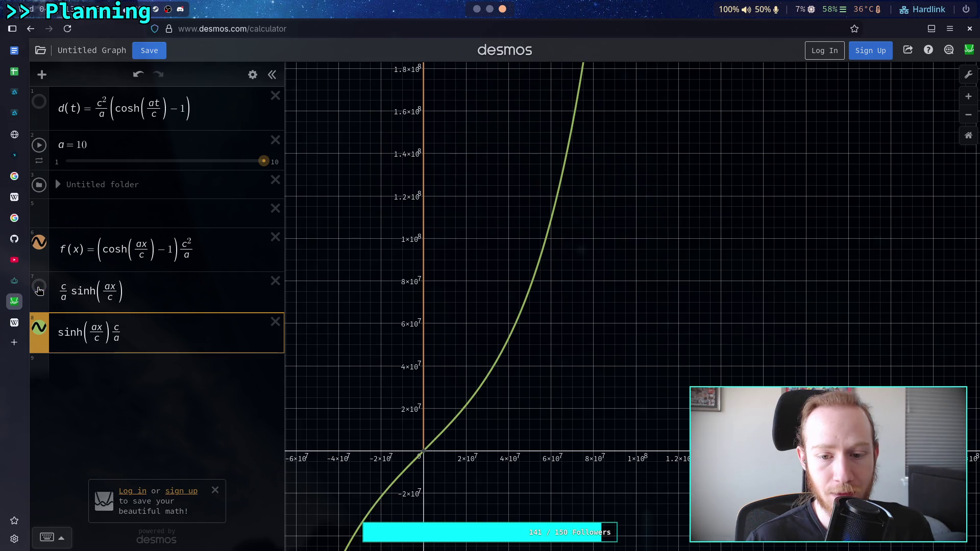
{"action": "scroll", "coordinate": [436, 444], "scroll_direction": "up", "scroll_amount": 3}
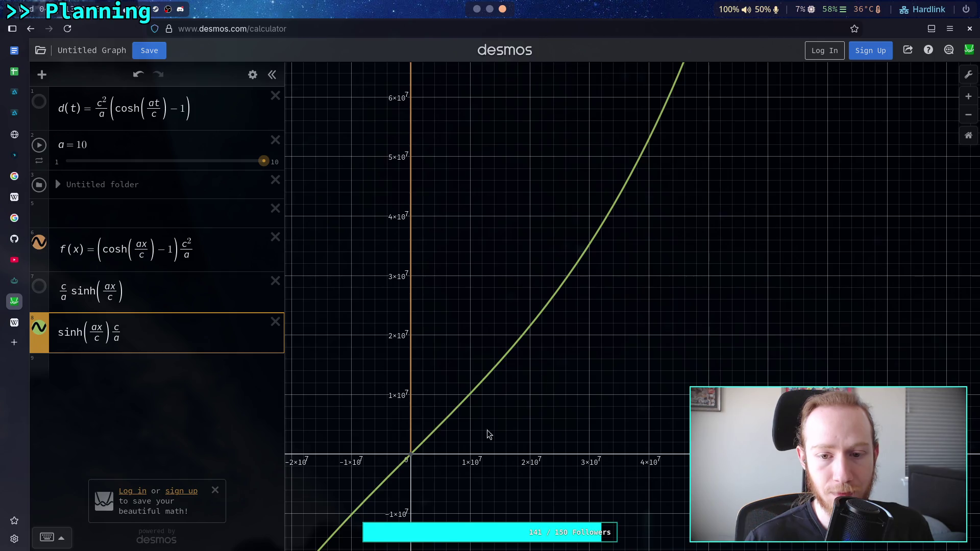
{"action": "left_click_drag", "start_coordinate": [513, 365], "coordinate": [527, 335]}
{"action": "scroll", "coordinate": [420, 454], "scroll_direction": "up", "scroll_amount": 3}
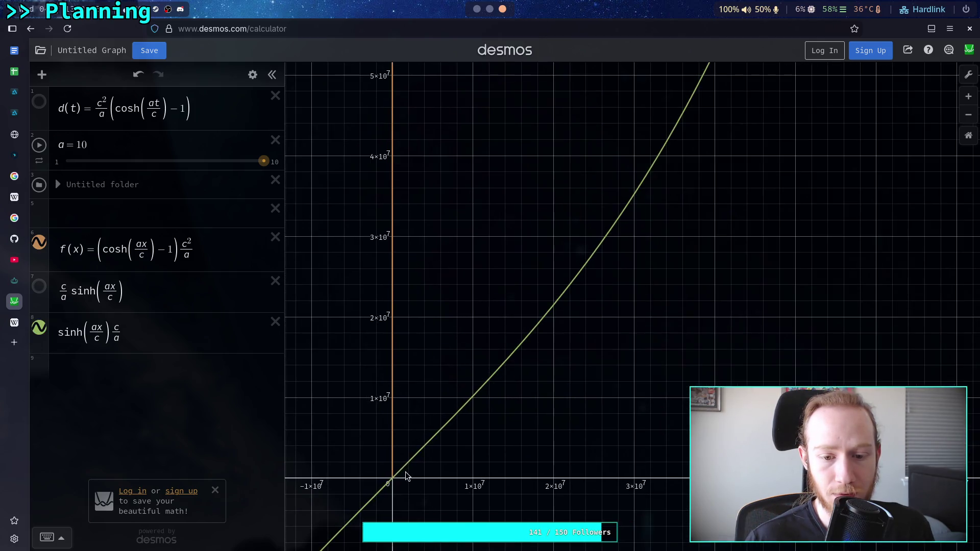
{"action": "scroll", "coordinate": [470, 378], "scroll_direction": "down", "scroll_amount": 5}
{"action": "left_click_drag", "start_coordinate": [522, 346], "coordinate": [485, 452]}
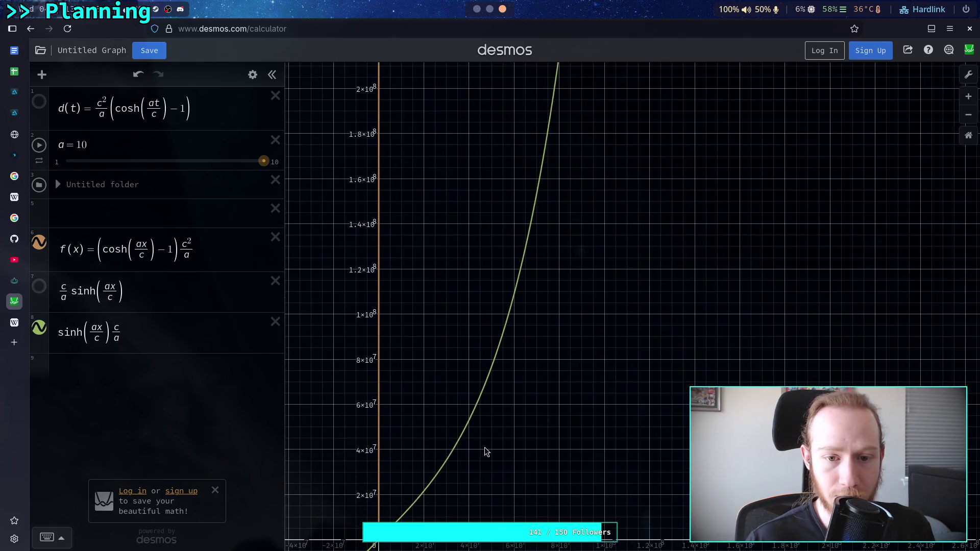
{"action": "scroll", "coordinate": [500, 384], "scroll_direction": "down", "scroll_amount": 3}
{"action": "mouse_move", "coordinate": [467, 411]}
{"action": "left_mouse_down"}
{"action": "mouse_move", "coordinate": [474, 366]}
{"action": "mouse_move", "coordinate": [464, 380]}
{"action": "left_mouse_up"}
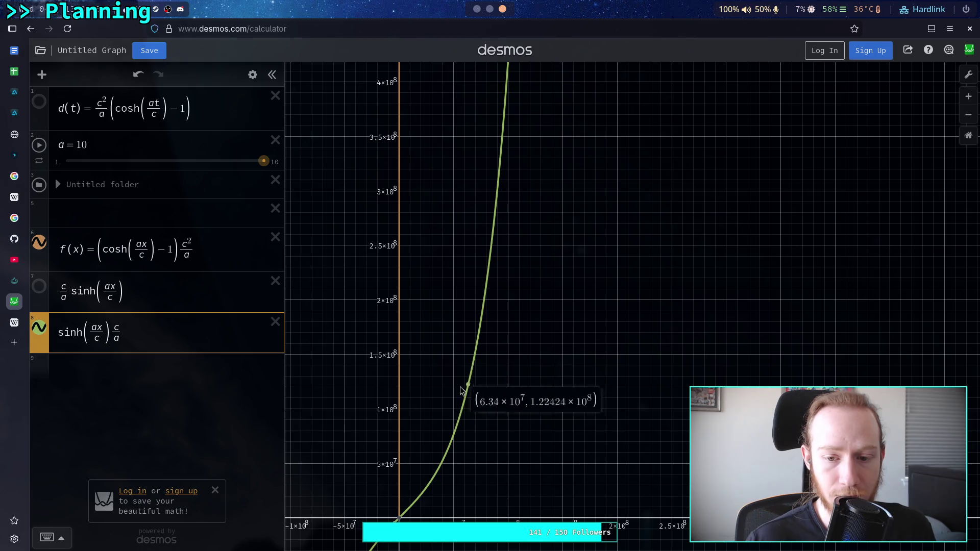
Step: Center the origin, zoom in further, and trace the near-straight line at points like (22.3, 22.3)
{"action": "left_click_drag", "start_coordinate": [399, 519], "coordinate": [485, 376]}
{"action": "scroll", "coordinate": [485, 377], "scroll_direction": "up", "scroll_amount": 3}
{"action": "scroll", "coordinate": [484, 378], "scroll_direction": "up", "scroll_amount": 10}
{"action": "scroll", "coordinate": [484, 379], "scroll_direction": "up", "scroll_amount": 10}
{"action": "scroll", "coordinate": [484, 375], "scroll_direction": "up", "scroll_amount": 10}
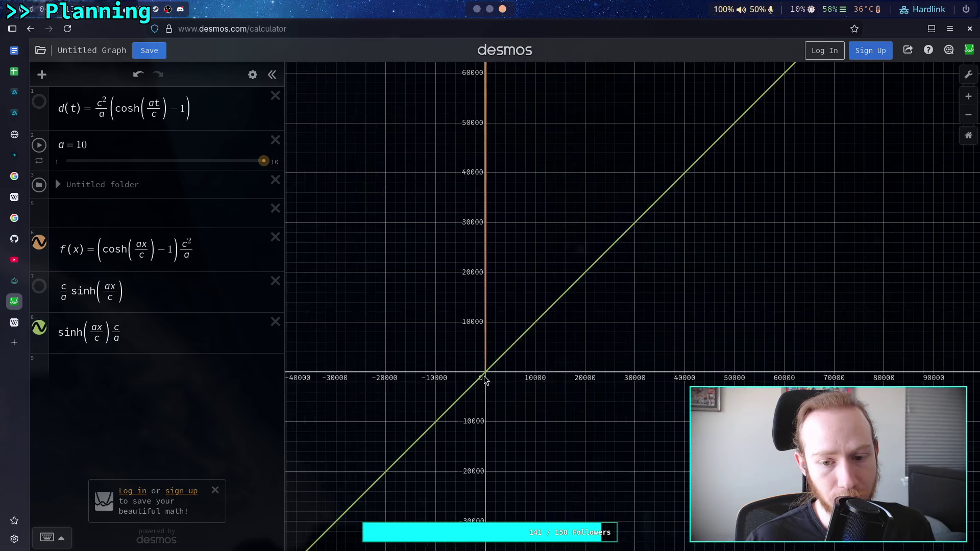
{"action": "scroll", "coordinate": [484, 376], "scroll_direction": "up", "scroll_amount": 8}
{"action": "scroll", "coordinate": [484, 376], "scroll_direction": "up", "scroll_amount": 8}
{"action": "scroll", "coordinate": [483, 375], "scroll_direction": "up", "scroll_amount": 6}
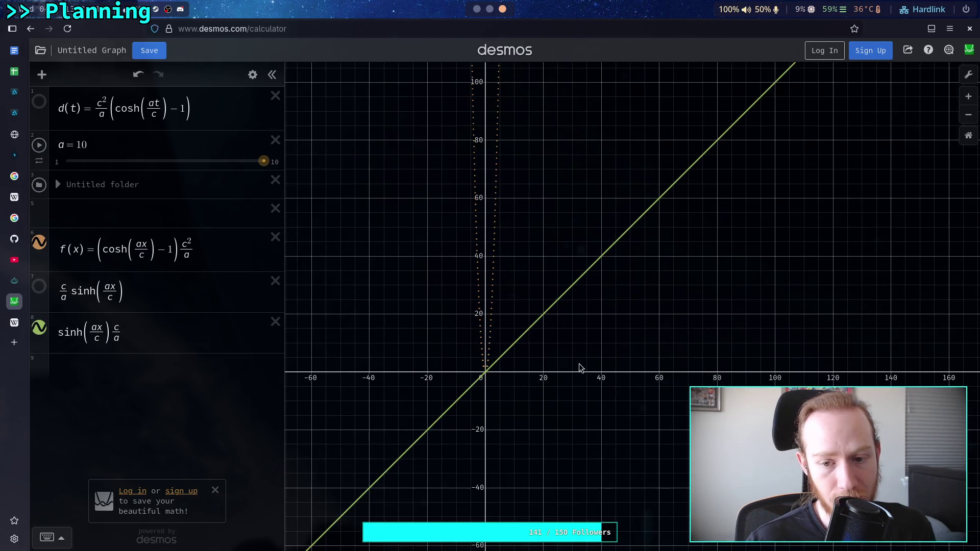
{"action": "left_click_drag", "start_coordinate": [579, 367], "coordinate": [569, 381]}
{"action": "mouse_move", "coordinate": [522, 336]}
{"action": "left_mouse_down"}
{"action": "mouse_move", "coordinate": [537, 323]}
{"action": "mouse_move", "coordinate": [482, 380]}
{"action": "mouse_move", "coordinate": [534, 335]}
{"action": "left_mouse_up"}
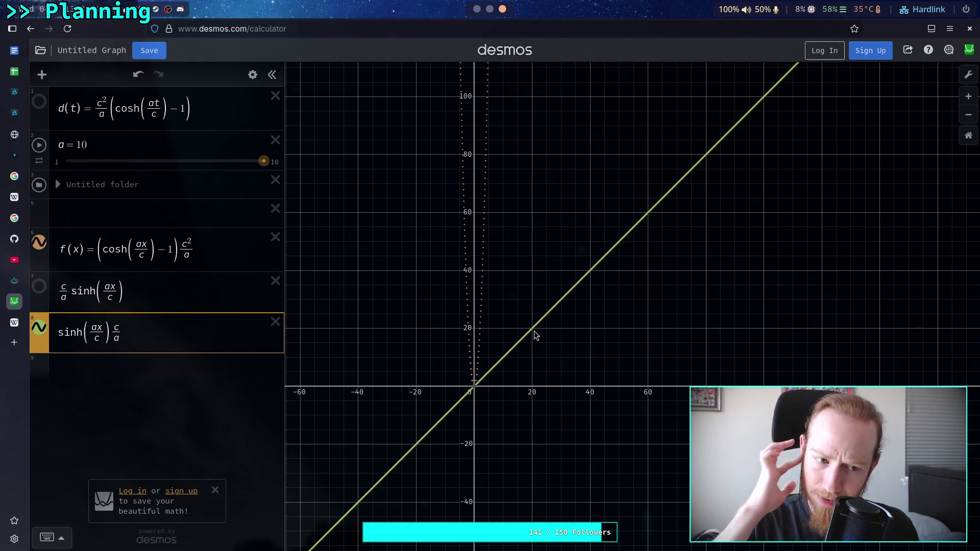
Step: Return to the browser's Stack Exchange answer at equations (1) and (2), marking τ in equation (2)
{"action": "left_click", "coordinate": [477, 9]}
{"action": "left_click", "coordinate": [502, 9]}
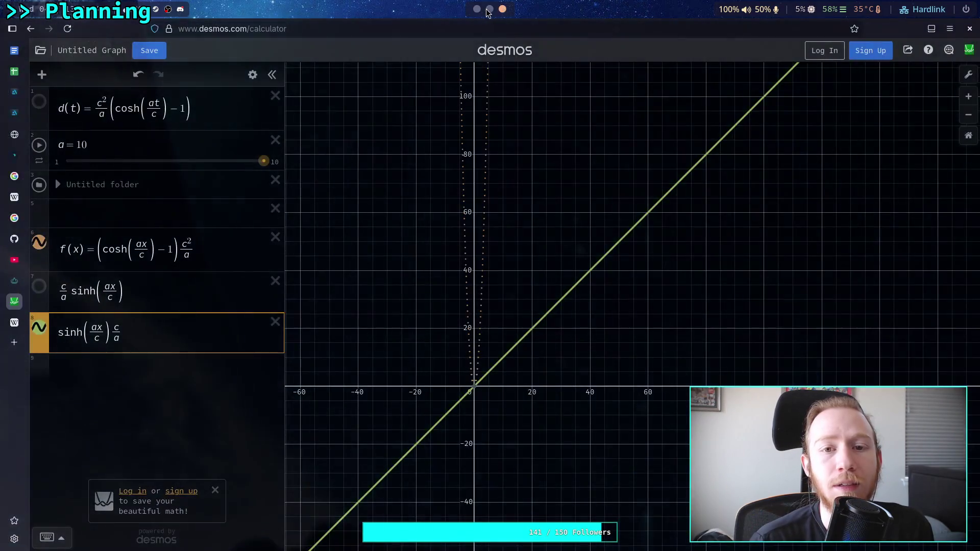
{"action": "left_click", "coordinate": [14, 280]}
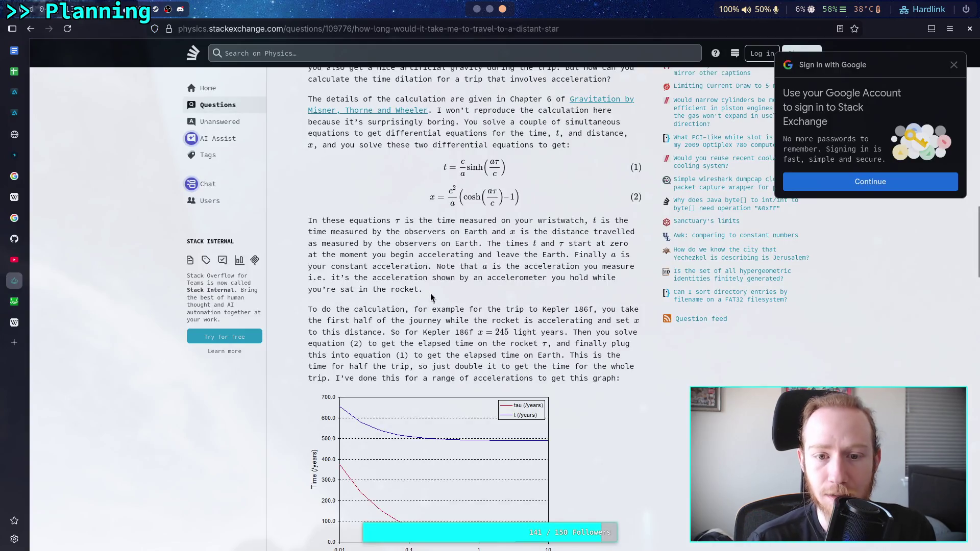
{"action": "scroll", "coordinate": [465, 219], "scroll_direction": "up", "scroll_amount": 2}
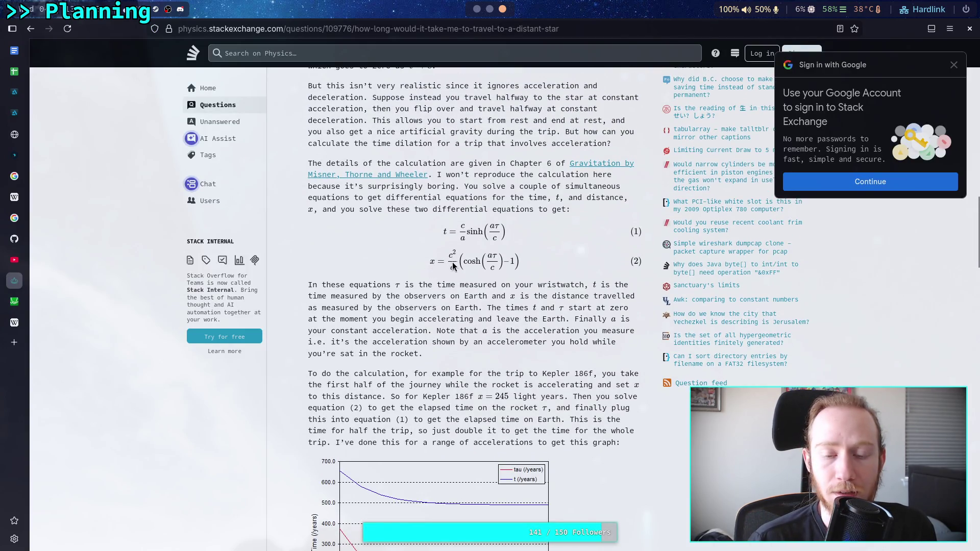
{"action": "double_click", "coordinate": [493, 256]}
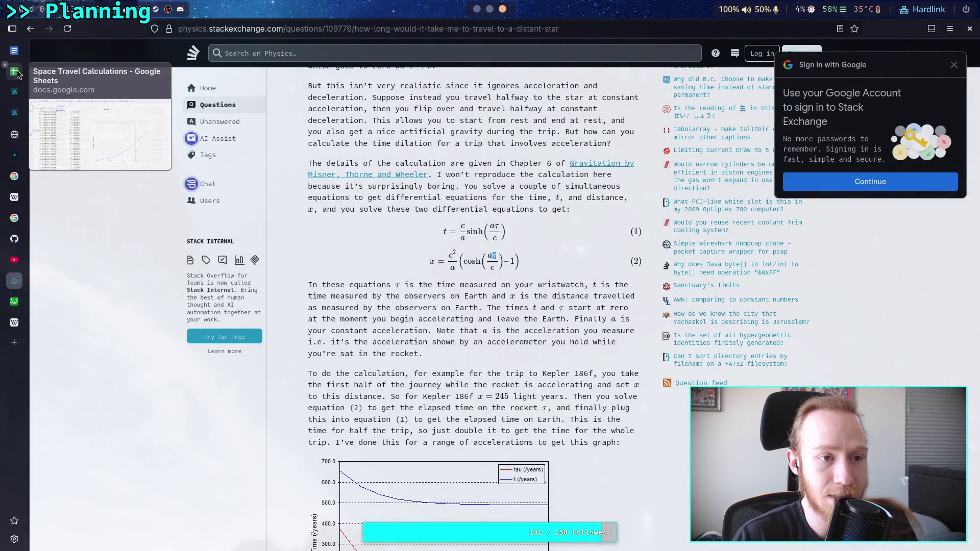
Step: Cancel the unfinished D3 formula in Sheets with Escape, leaving D3 empty, then return to Desmos
{"action": "left_click", "coordinate": [16, 72]}
{"action": "left_click", "coordinate": [90, 122]}
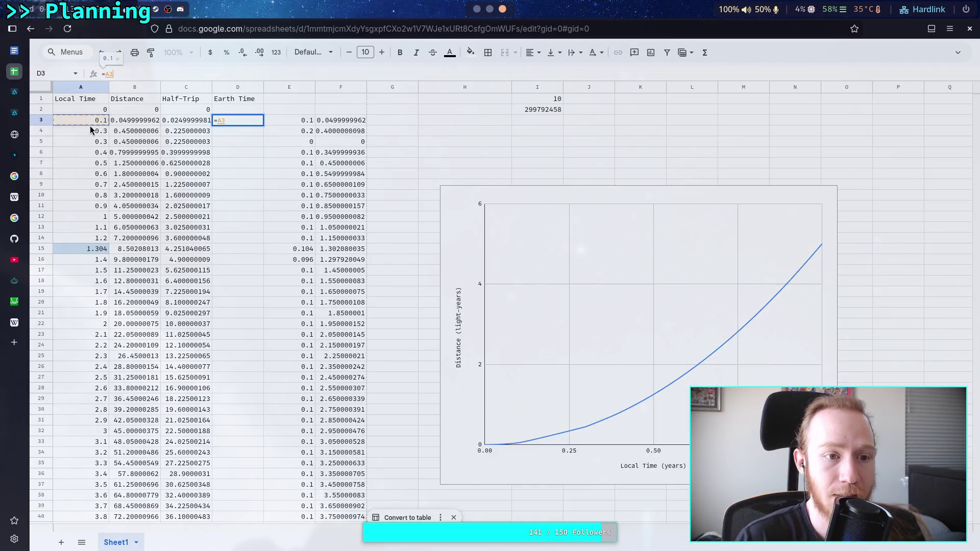
{"action": "key", "text": "Escape"}
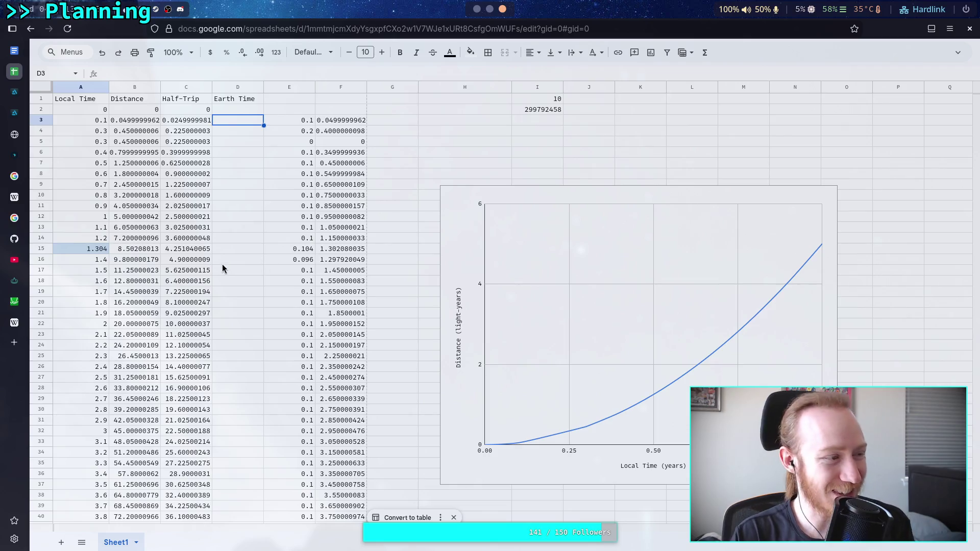
{"action": "left_click", "coordinate": [15, 301]}
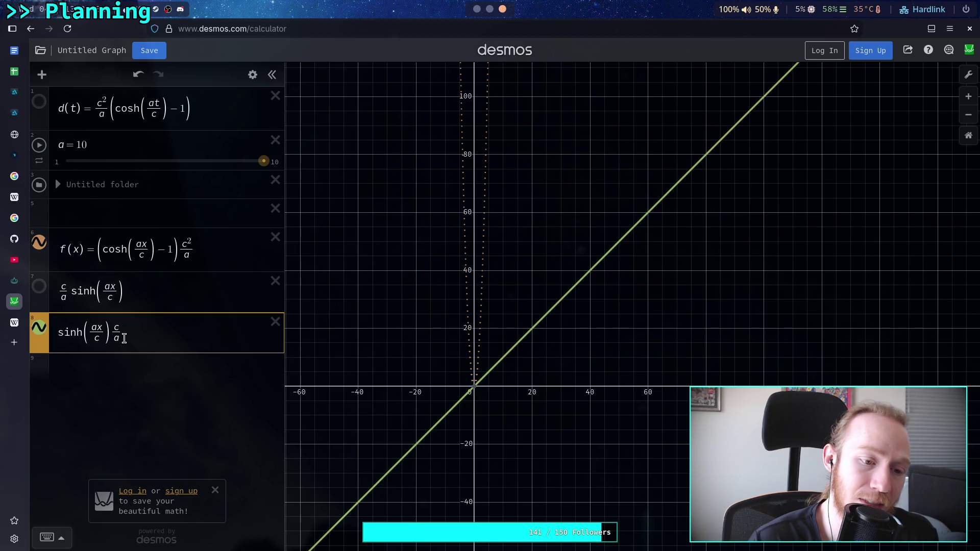
Step: Scroll the Stack Exchange answer down to the 'Footnotes for non-non-nerds' velocity and Lorentz contraction section
{"action": "left_click", "coordinate": [15, 281]}
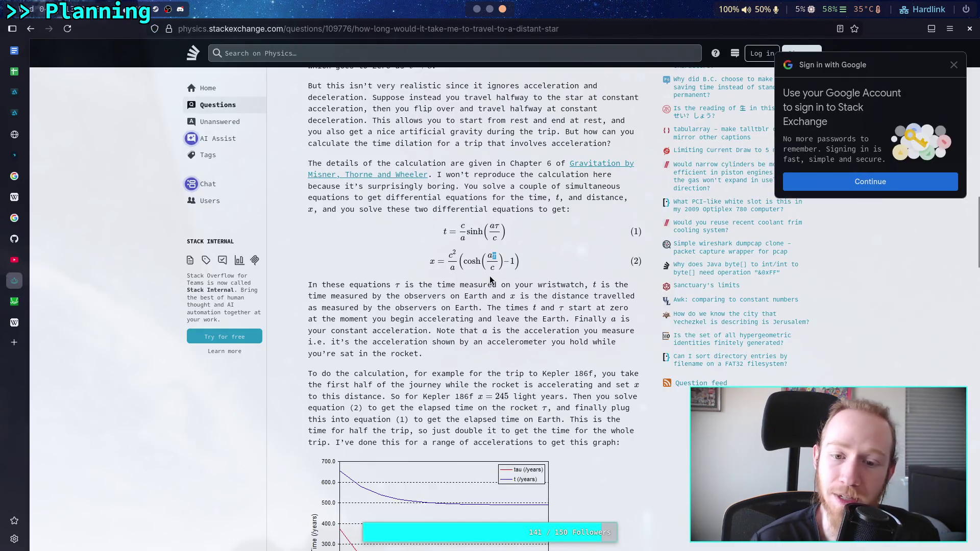
{"action": "scroll", "coordinate": [513, 238], "scroll_direction": "down", "scroll_amount": 2}
{"action": "scroll", "coordinate": [513, 237], "scroll_direction": "down", "scroll_amount": 10}
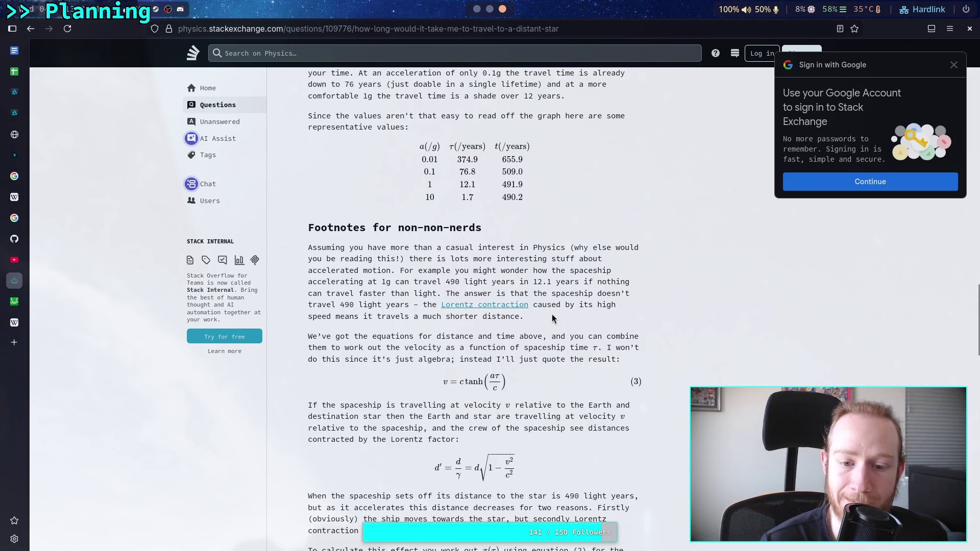
{"action": "scroll", "coordinate": [553, 321], "scroll_direction": "down", "scroll_amount": 3}
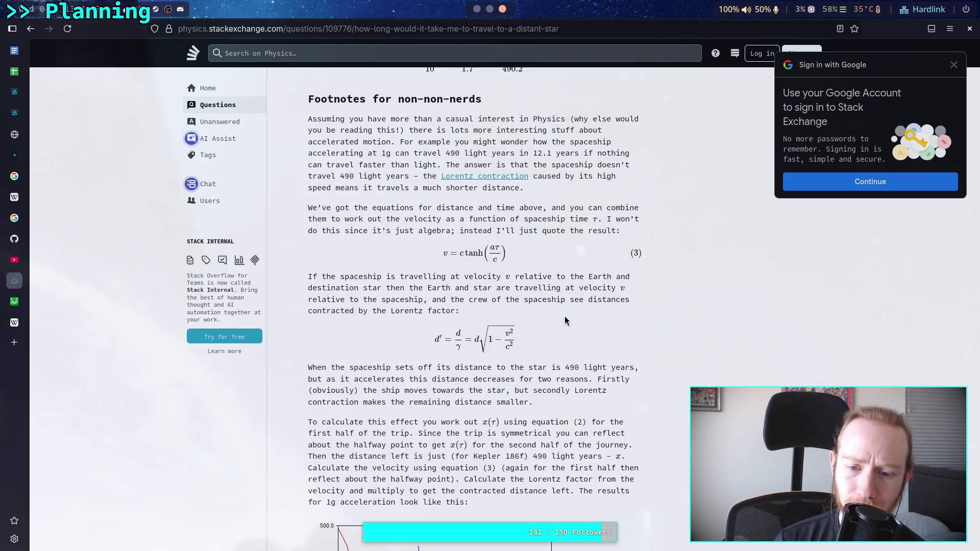
Step: Scroll past the Lorentz factor equation to the graph of distance left versus ship time at 1g
{"action": "scroll", "coordinate": [564, 316], "scroll_direction": "down", "scroll_amount": 3}
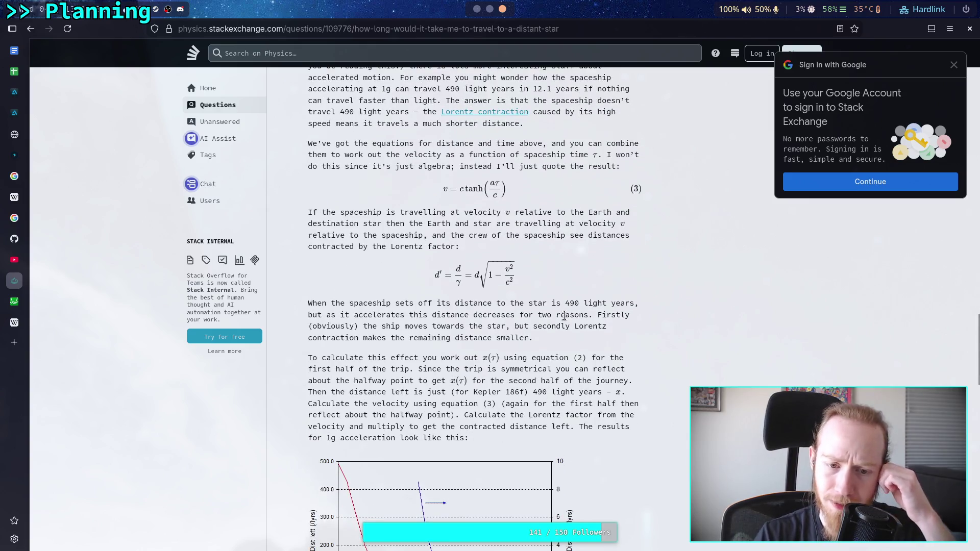
{"action": "scroll", "coordinate": [564, 316], "scroll_direction": "down", "scroll_amount": 3}
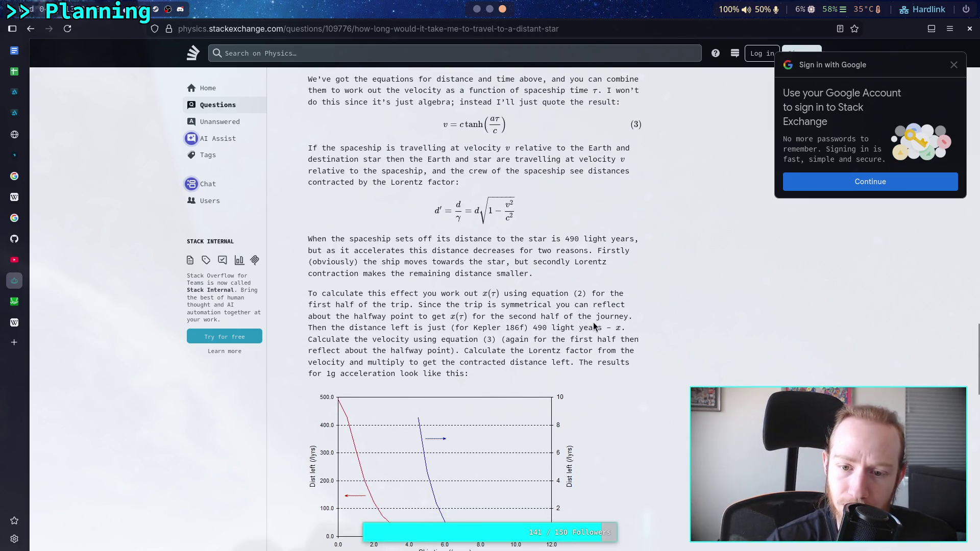
{"action": "scroll", "coordinate": [599, 306], "scroll_direction": "down", "scroll_amount": 3}
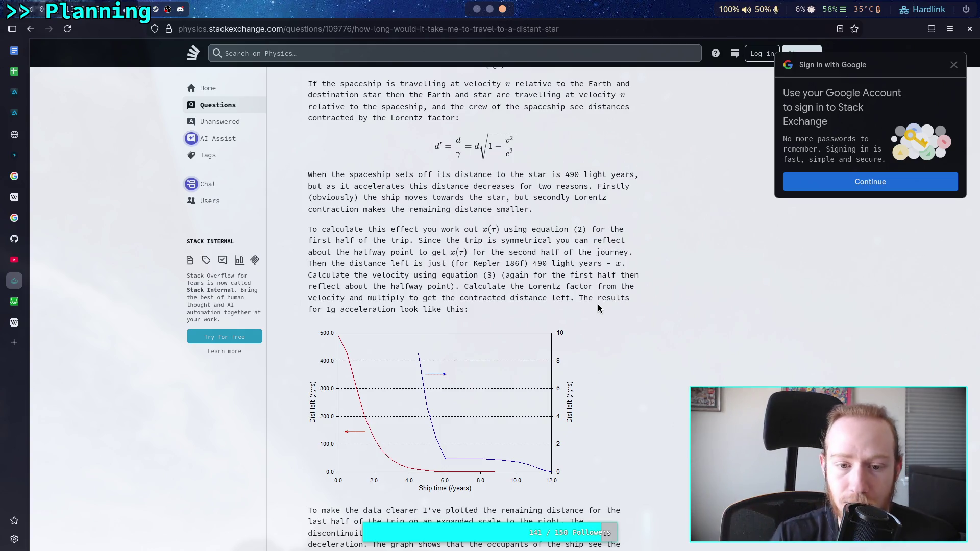
{"action": "scroll", "coordinate": [598, 308], "scroll_direction": "down", "scroll_amount": 3}
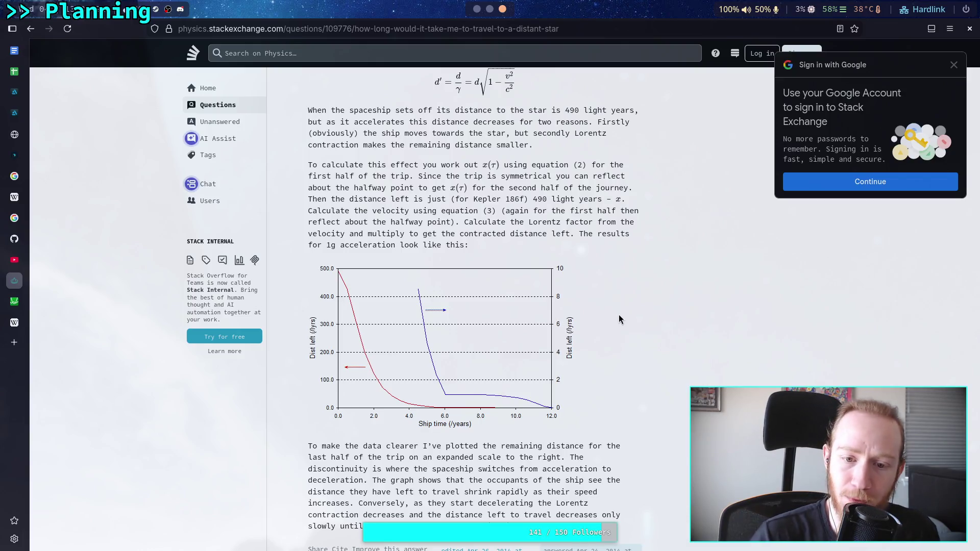
{"action": "scroll", "coordinate": [618, 319], "scroll_direction": "down", "scroll_amount": 2}
{"action": "scroll", "coordinate": [568, 397], "scroll_direction": "up", "scroll_amount": 2}
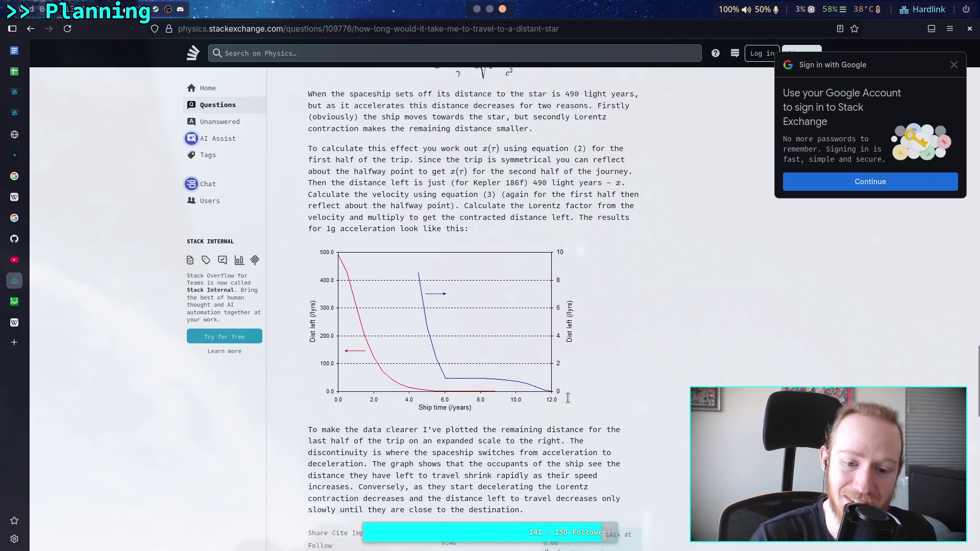
{"action": "scroll", "coordinate": [568, 398], "scroll_direction": "down", "scroll_amount": 2}
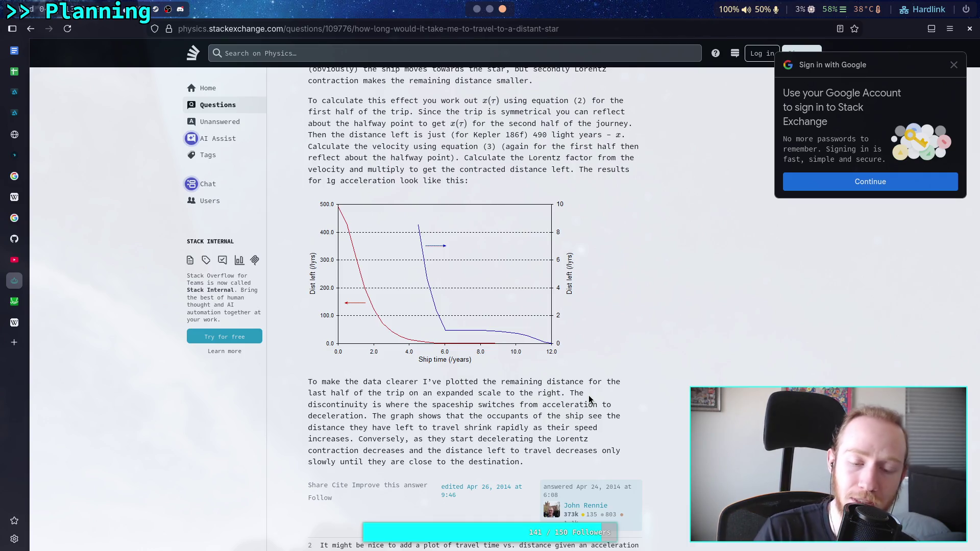
{"action": "scroll", "coordinate": [589, 395], "scroll_direction": "up", "scroll_amount": 10}
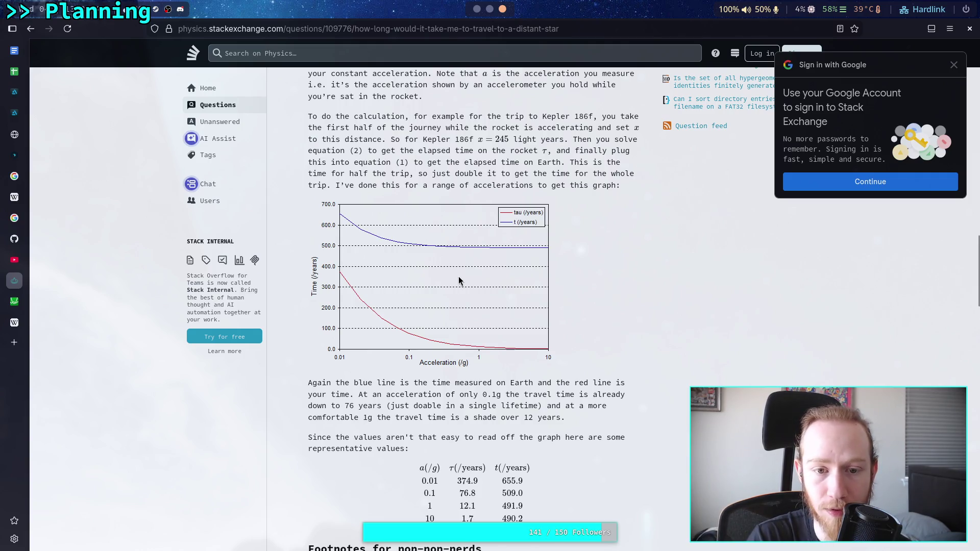
{"action": "scroll", "coordinate": [459, 280], "scroll_direction": "up", "scroll_amount": 10}
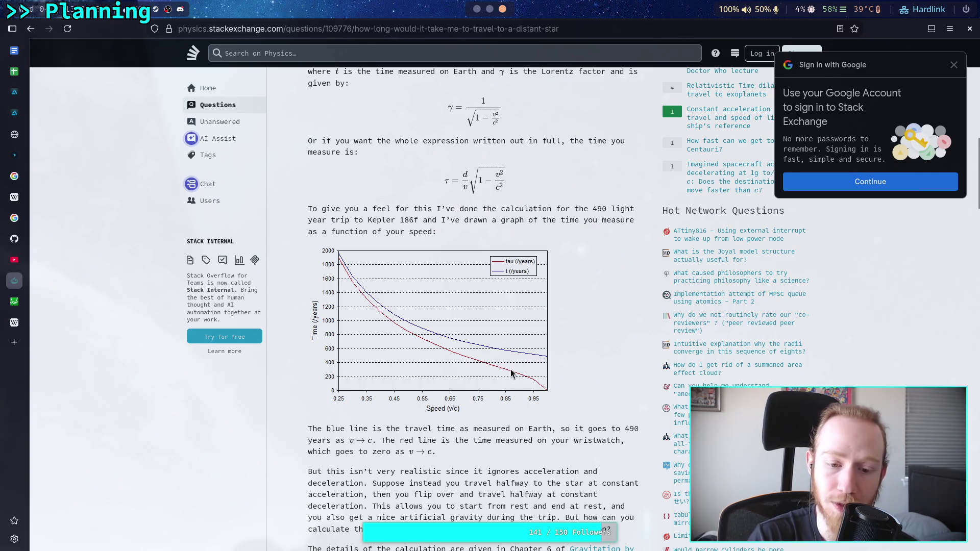
{"action": "scroll", "coordinate": [485, 360], "scroll_direction": "down", "scroll_amount": 10}
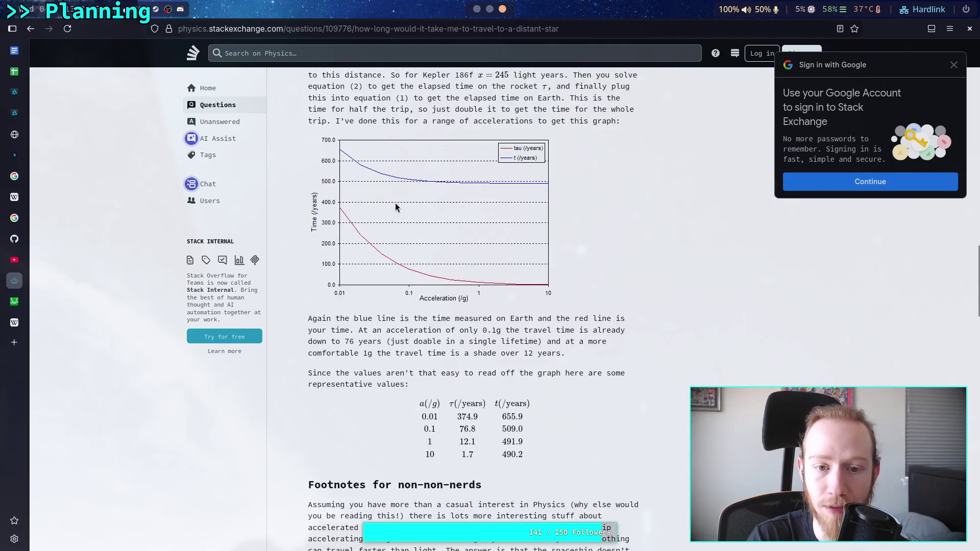
{"action": "scroll", "coordinate": [430, 291], "scroll_direction": "down", "scroll_amount": 10}
{"action": "scroll", "coordinate": [418, 299], "scroll_direction": "down", "scroll_amount": 1}
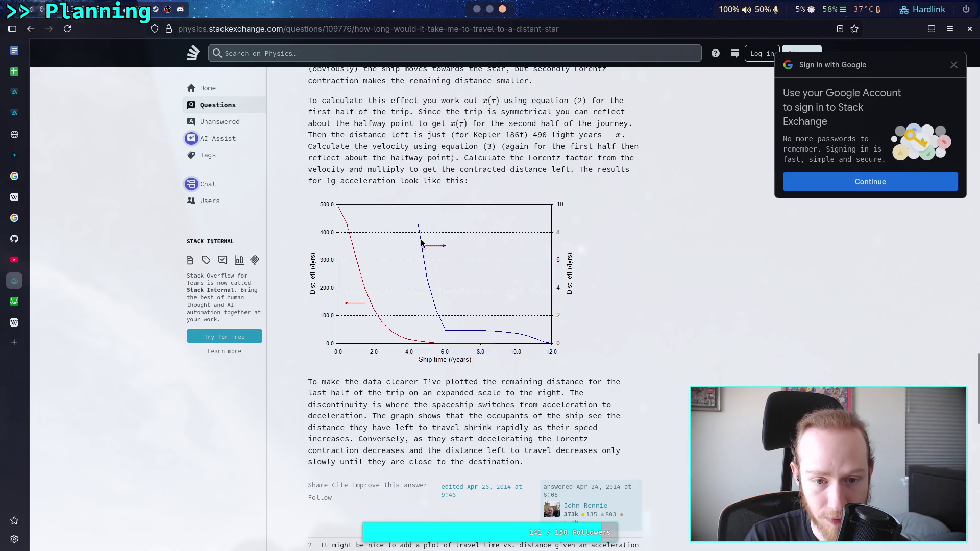
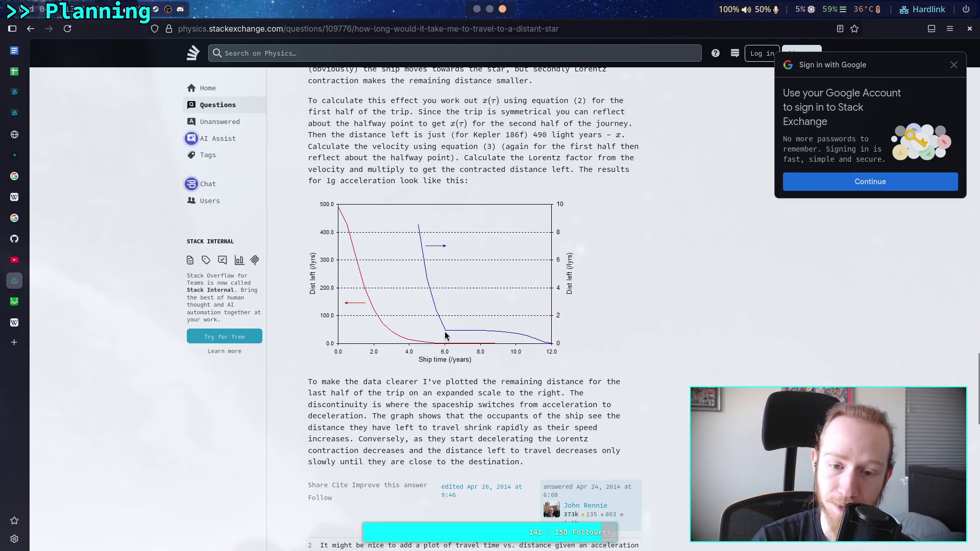
Step: Highlight the 1g travel-time sentence in the answer, settling on its 12-year ship-time figure
{"action": "scroll", "coordinate": [447, 334], "scroll_direction": "up", "scroll_amount": 4}
{"action": "scroll", "coordinate": [443, 330], "scroll_direction": "up", "scroll_amount": 10}
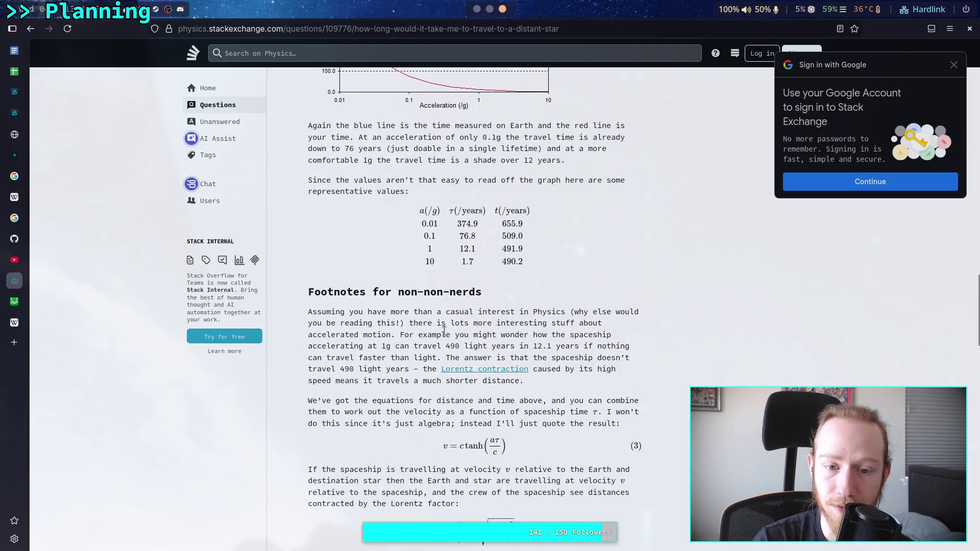
{"action": "scroll", "coordinate": [444, 331], "scroll_direction": "down", "scroll_amount": 4}
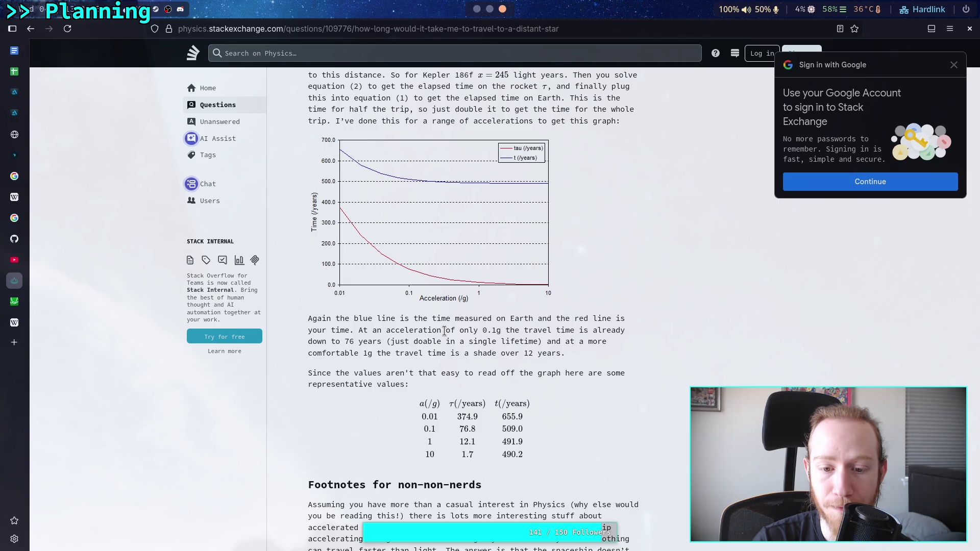
{"action": "scroll", "coordinate": [443, 331], "scroll_direction": "up", "scroll_amount": 10}
{"action": "scroll", "coordinate": [445, 335], "scroll_direction": "up", "scroll_amount": 2}
{"action": "scroll", "coordinate": [436, 329], "scroll_direction": "up", "scroll_amount": 4}
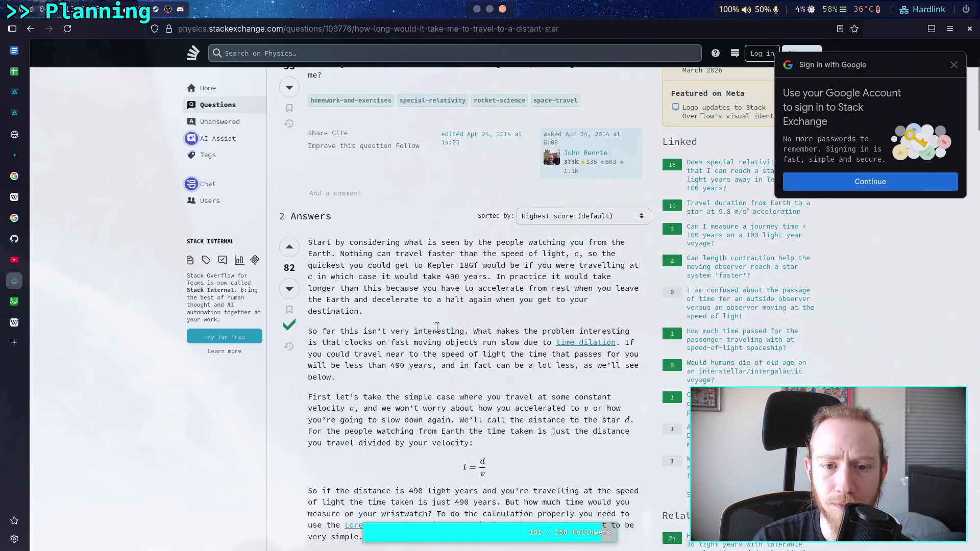
{"action": "scroll", "coordinate": [436, 329], "scroll_direction": "down", "scroll_amount": 8}
{"action": "scroll", "coordinate": [383, 293], "scroll_direction": "down", "scroll_amount": 4}
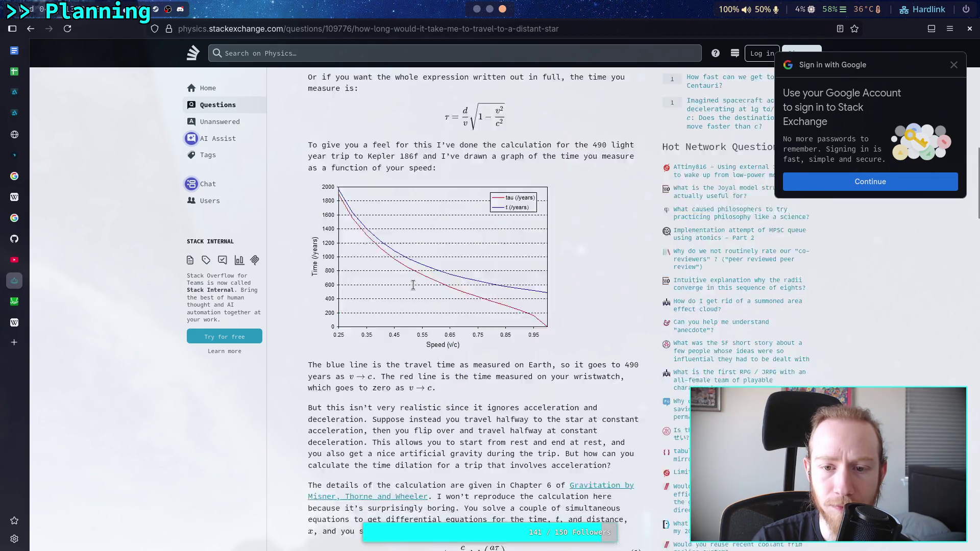
{"action": "scroll", "coordinate": [417, 329], "scroll_direction": "down", "scroll_amount": 2}
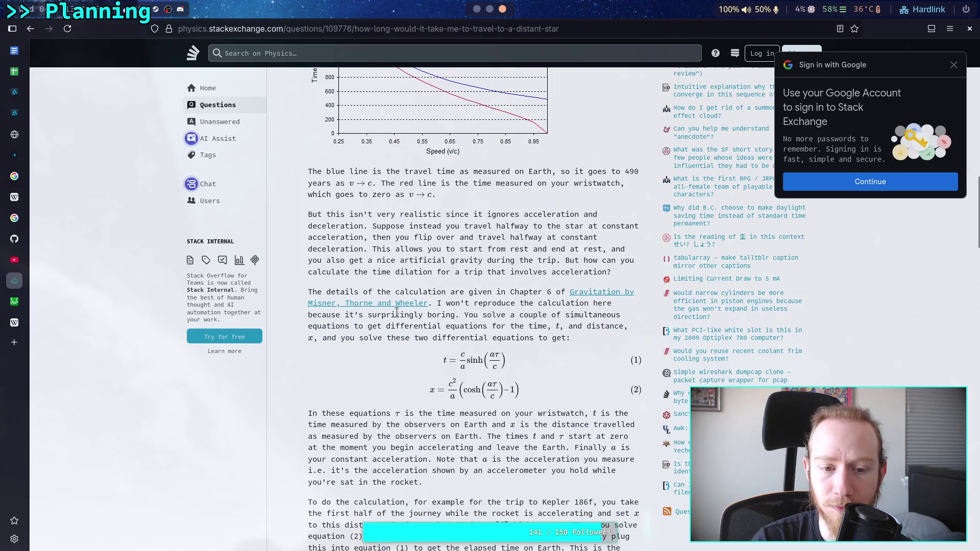
{"action": "scroll", "coordinate": [417, 330], "scroll_direction": "up", "scroll_amount": 6}
{"action": "scroll", "coordinate": [415, 324], "scroll_direction": "down", "scroll_amount": 15}
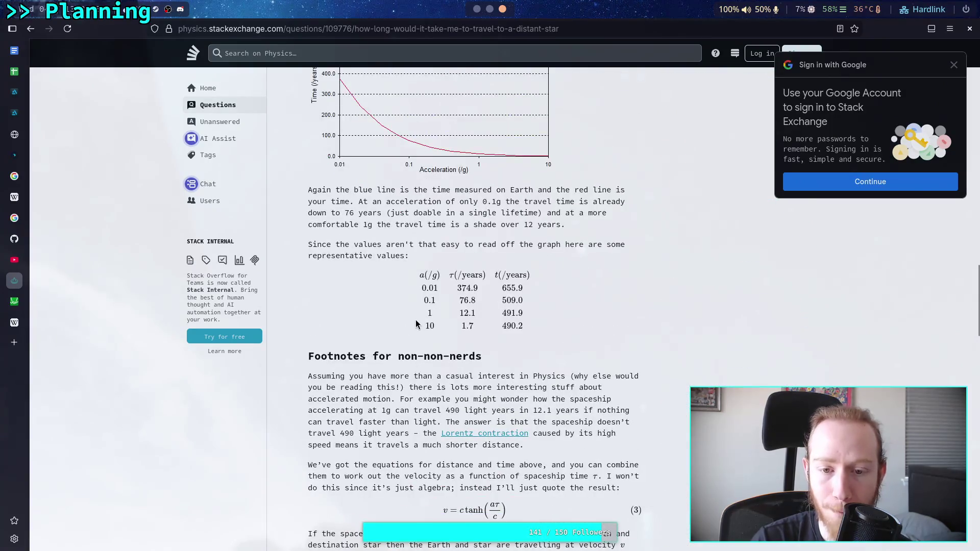
{"action": "scroll", "coordinate": [430, 312], "scroll_direction": "down", "scroll_amount": 9}
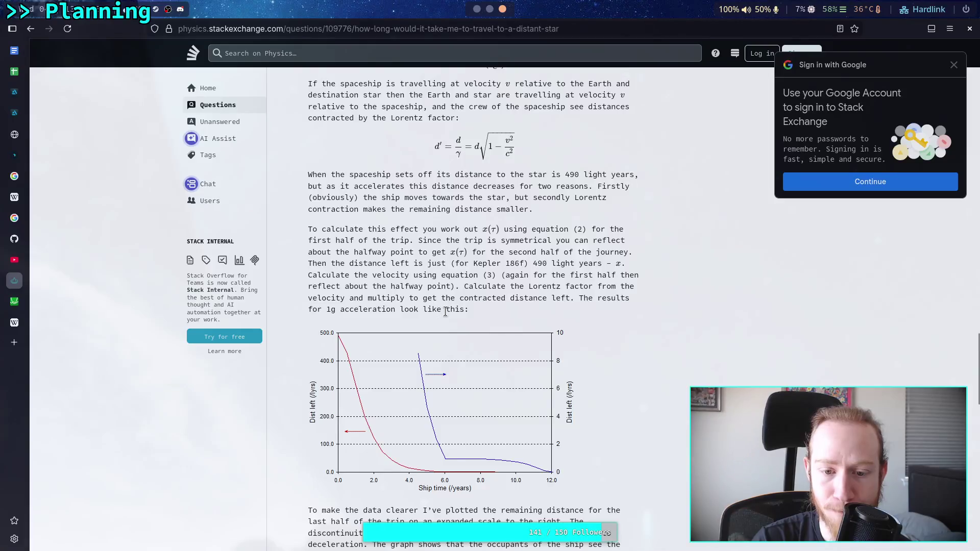
{"action": "scroll", "coordinate": [434, 320], "scroll_direction": "down", "scroll_amount": 3}
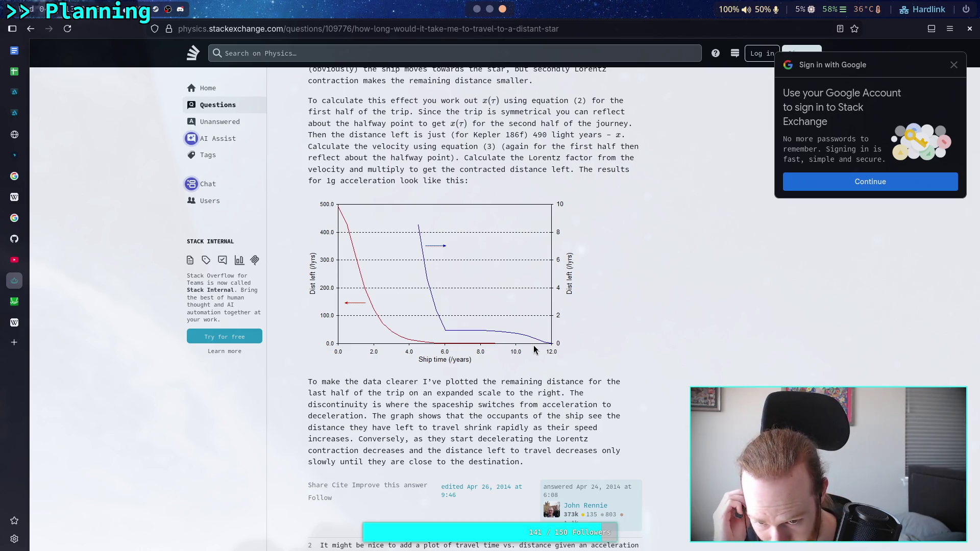
{"action": "scroll", "coordinate": [534, 344], "scroll_direction": "up", "scroll_amount": 5}
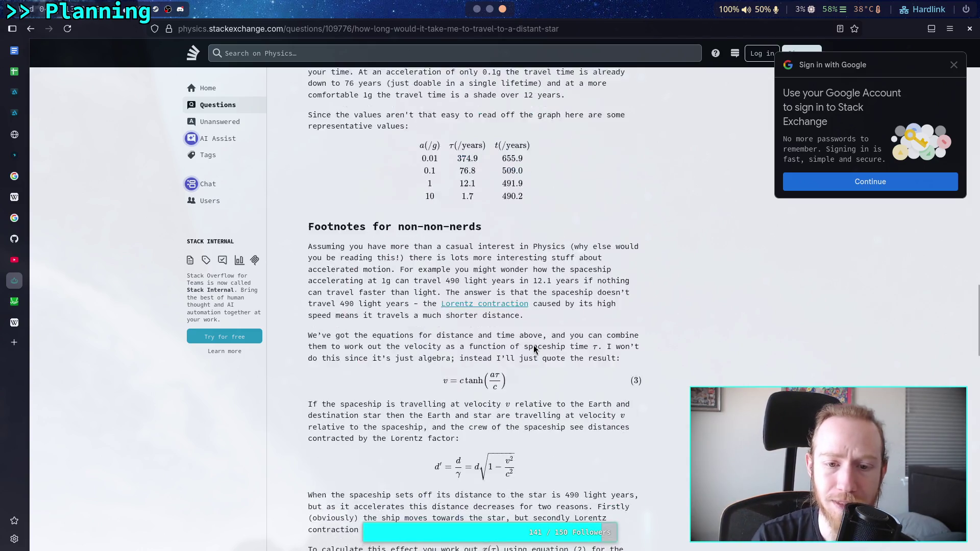
{"action": "scroll", "coordinate": [399, 349], "scroll_direction": "up", "scroll_amount": 5}
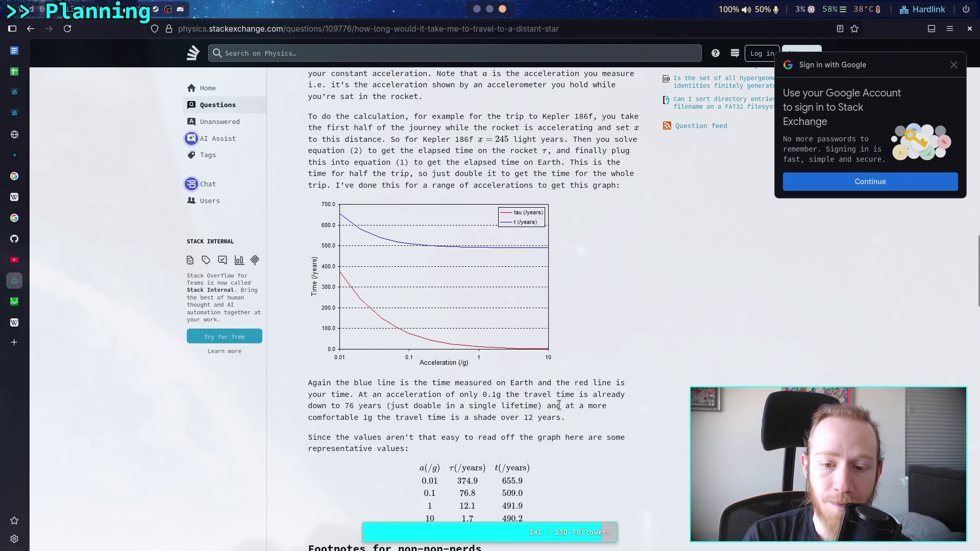
{"action": "left_click_drag", "start_coordinate": [363, 418], "coordinate": [555, 417]}
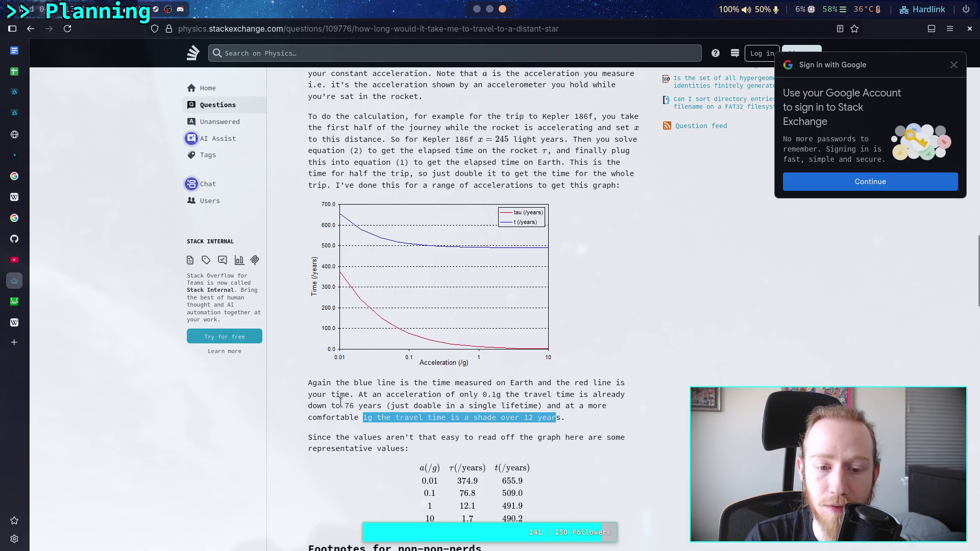
{"action": "left_click_drag", "start_coordinate": [349, 405], "coordinate": [377, 406]}
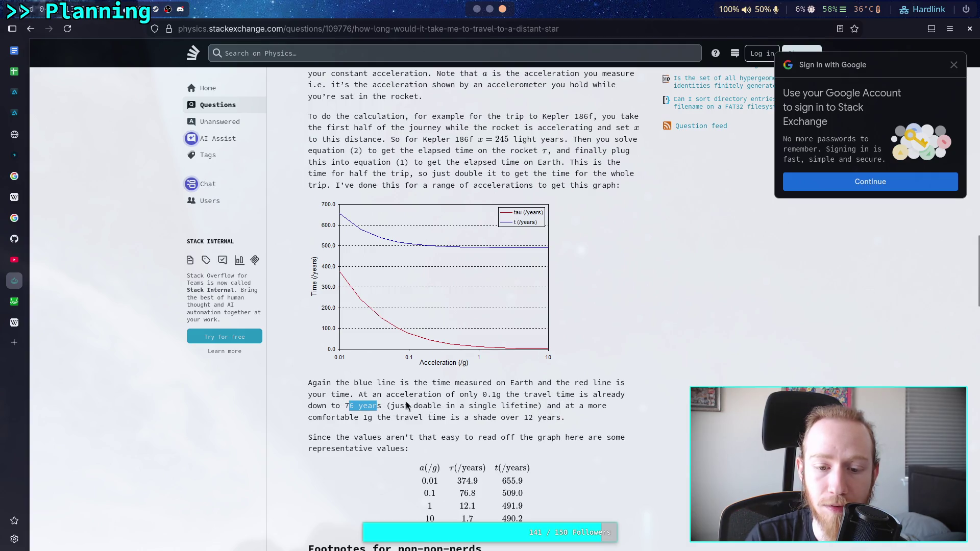
{"action": "mouse_move", "coordinate": [383, 404]}
{"action": "left_mouse_down"}
{"action": "mouse_move", "coordinate": [403, 409]}
{"action": "mouse_move", "coordinate": [350, 406]}
{"action": "mouse_move", "coordinate": [561, 419]}
{"action": "mouse_move", "coordinate": [531, 420]}
{"action": "left_mouse_up"}
{"action": "left_click", "coordinate": [437, 404]}
{"action": "left_click", "coordinate": [560, 413]}
{"action": "left_click", "coordinate": [563, 418]}
{"action": "left_click", "coordinate": [527, 421]}
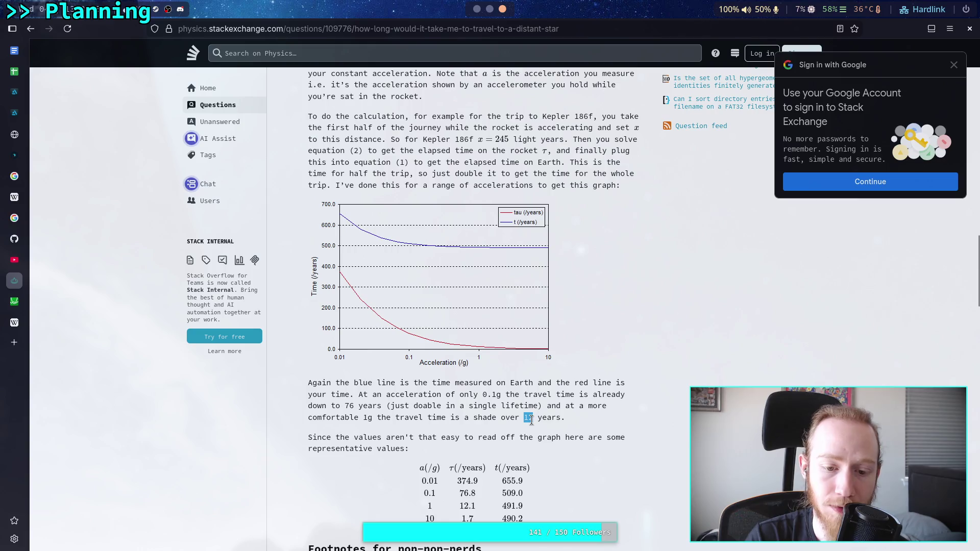
Step: Evaluate 12*.1 and then 2.4*2 in the Python REPL, checking the FUTURE travel notes between
{"action": "key", "text": "super+2"}
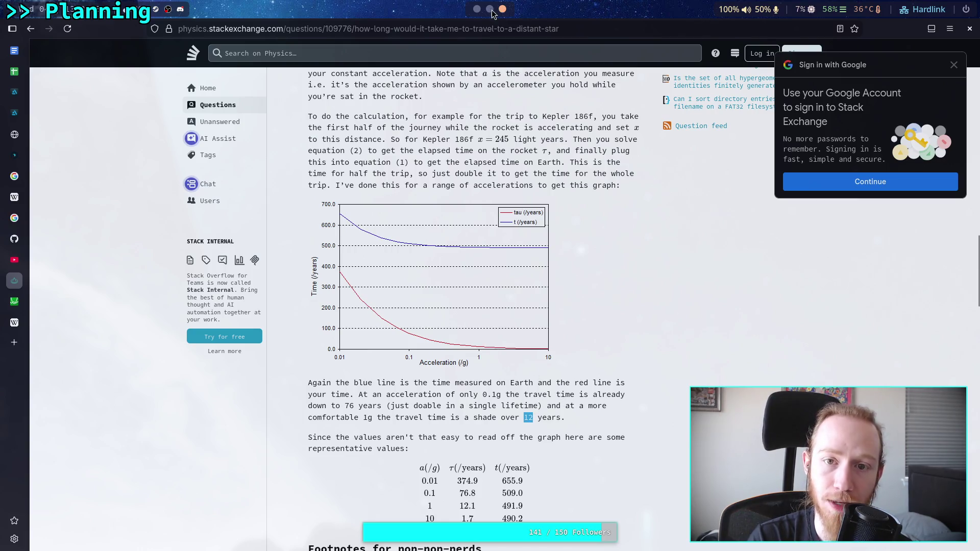
{"action": "type", "text": "12*.1"}
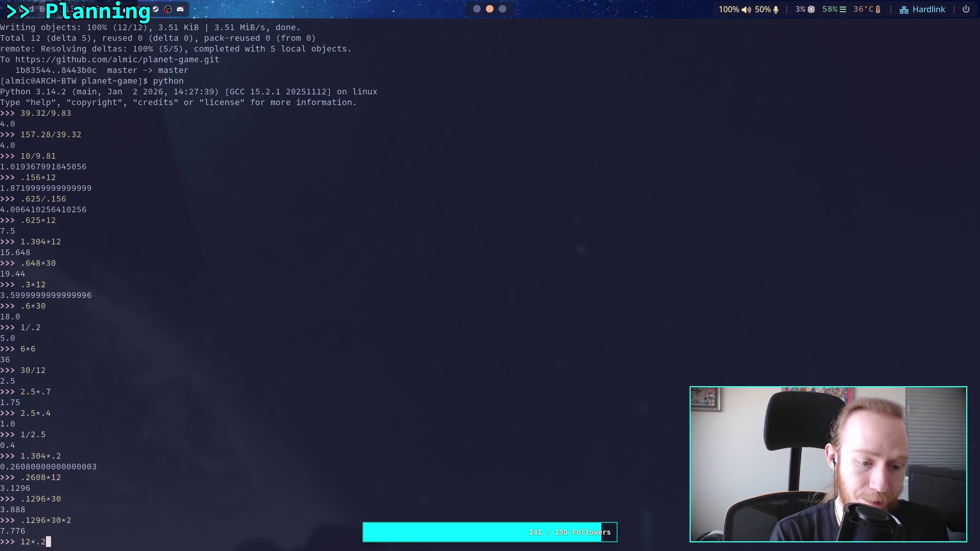
{"action": "key", "text": "Return"}
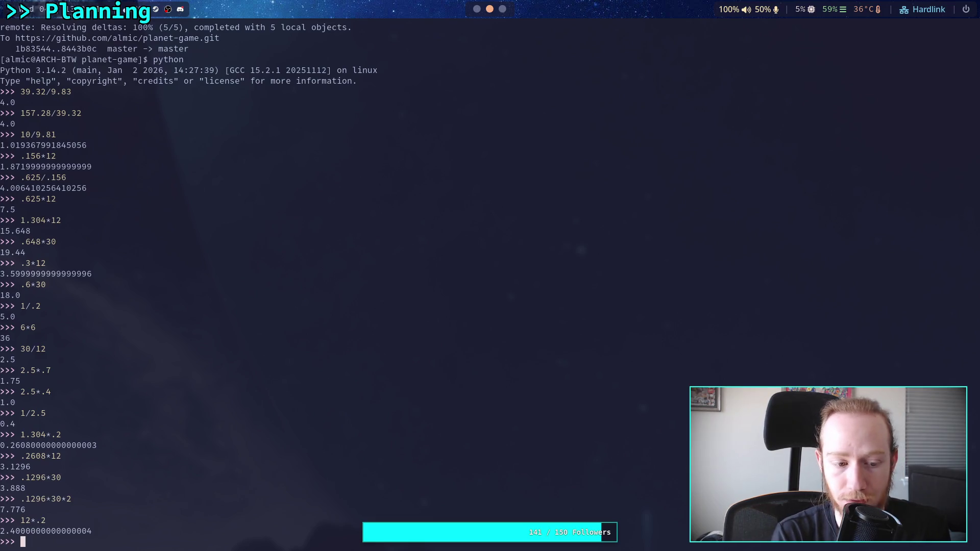
{"action": "left_click", "coordinate": [476, 8]}
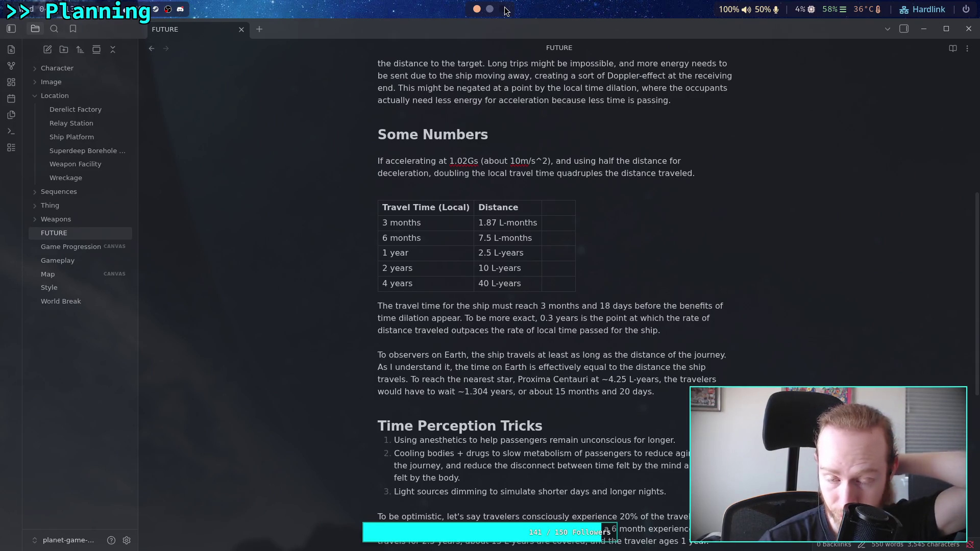
{"action": "left_click", "coordinate": [504, 9]}
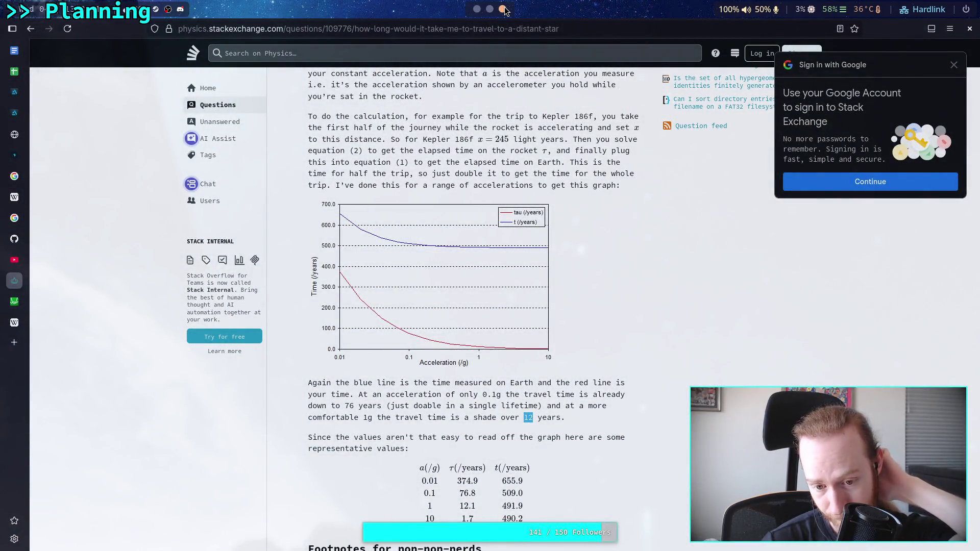
{"action": "left_click", "coordinate": [477, 9]}
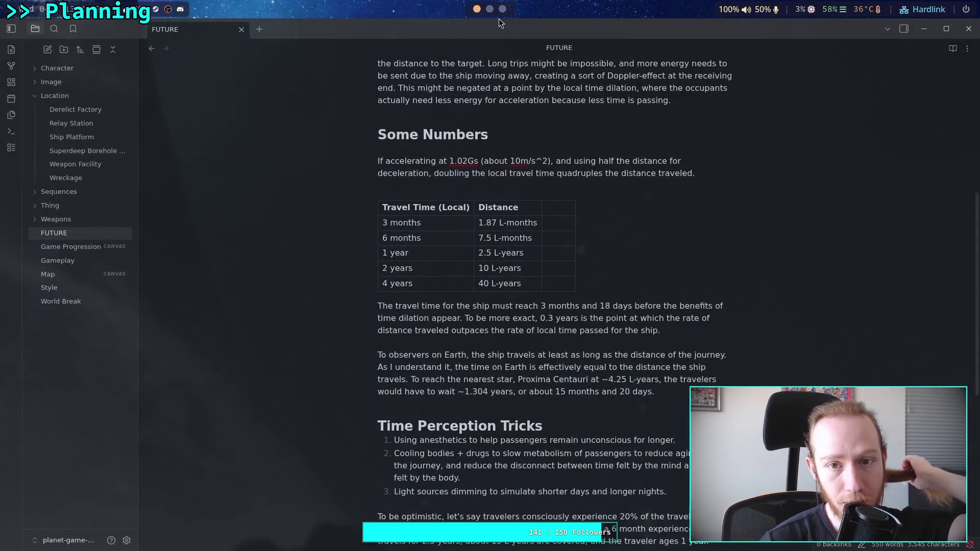
{"action": "left_click", "coordinate": [490, 9]}
{"action": "type", "text": "2.4*"}
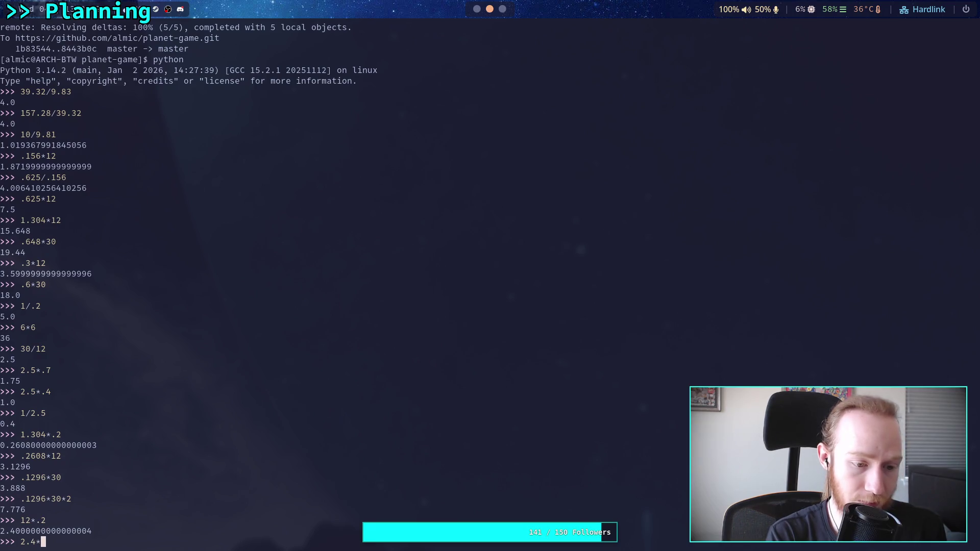
{"action": "type", "text": "2"}
{"action": "key", "text": "Return"}
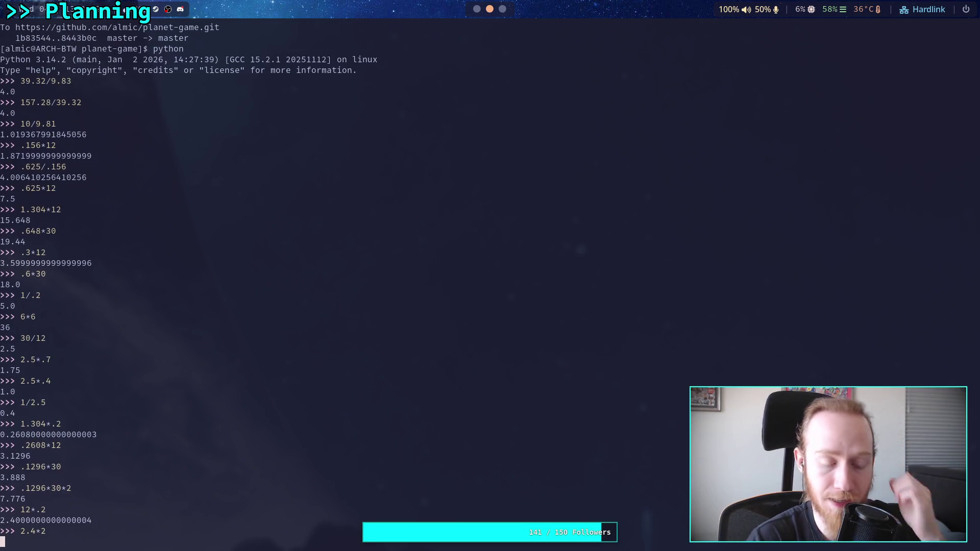
{"action": "left_click", "coordinate": [502, 9]}
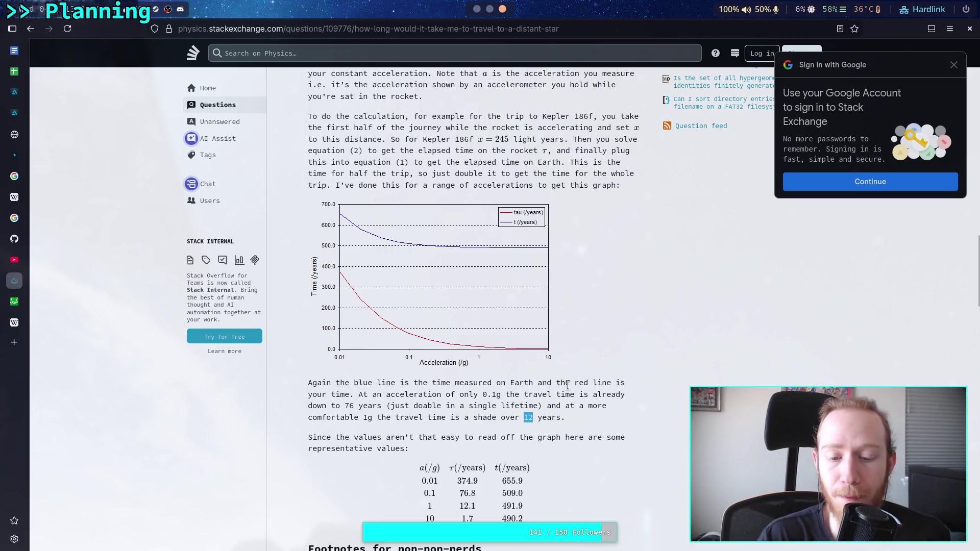
Step: Scroll up to the answer's equations, then switch to the Space Travel Calculations spreadsheet
{"action": "scroll", "coordinate": [551, 365], "scroll_direction": "up", "scroll_amount": 3}
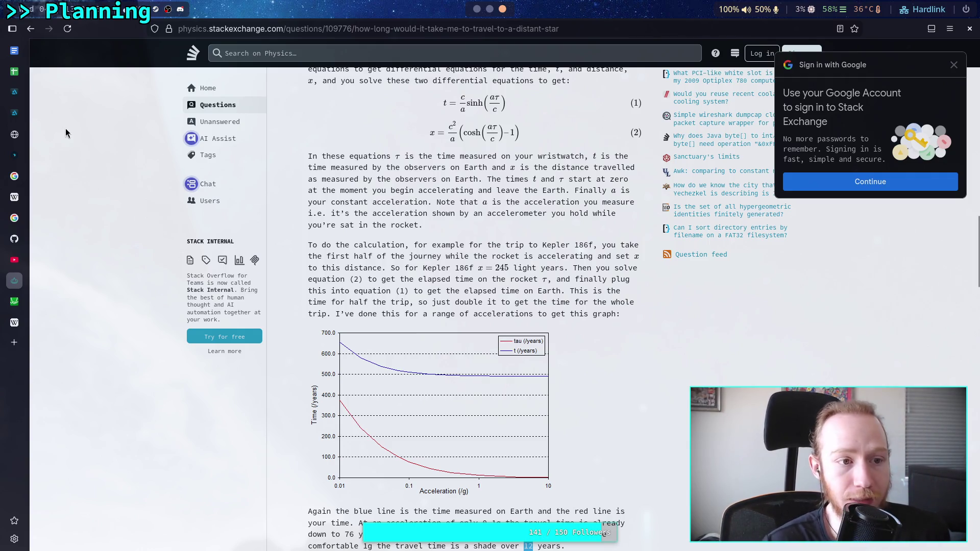
{"action": "mouse_move", "coordinate": [23, 115]}
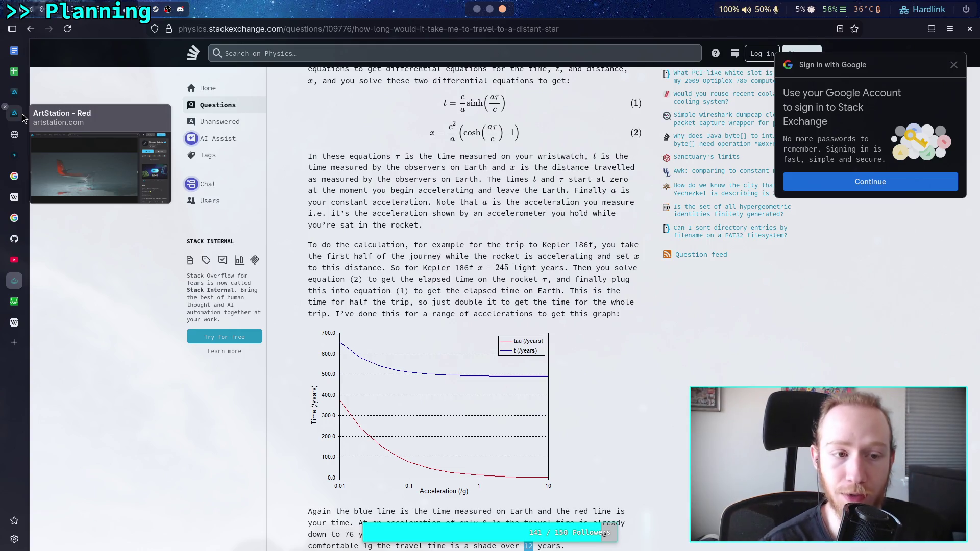
{"action": "left_click", "coordinate": [16, 78]}
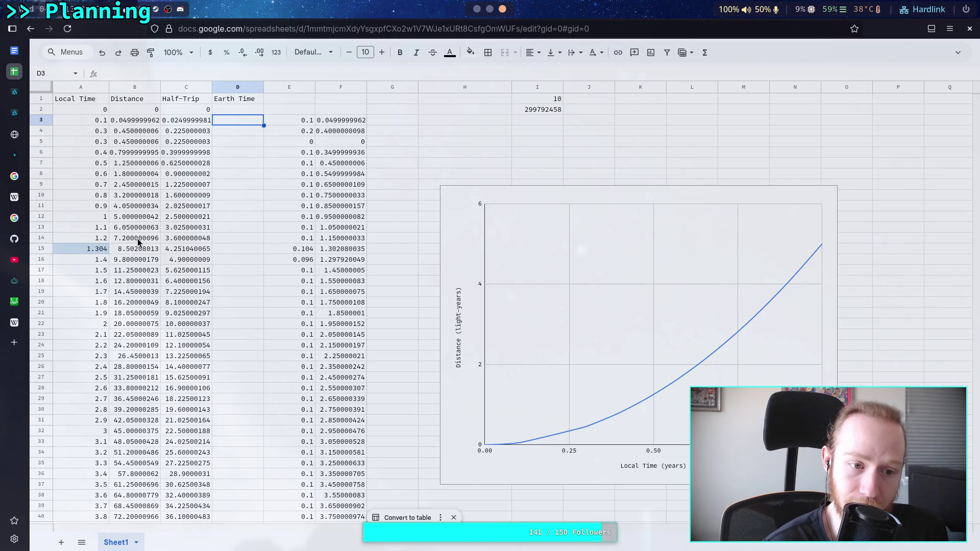
Step: Review the Local Time, Distance and Half-Trip columns, then return to the Stack Exchange answer
{"action": "mouse_move", "coordinate": [23, 307]}
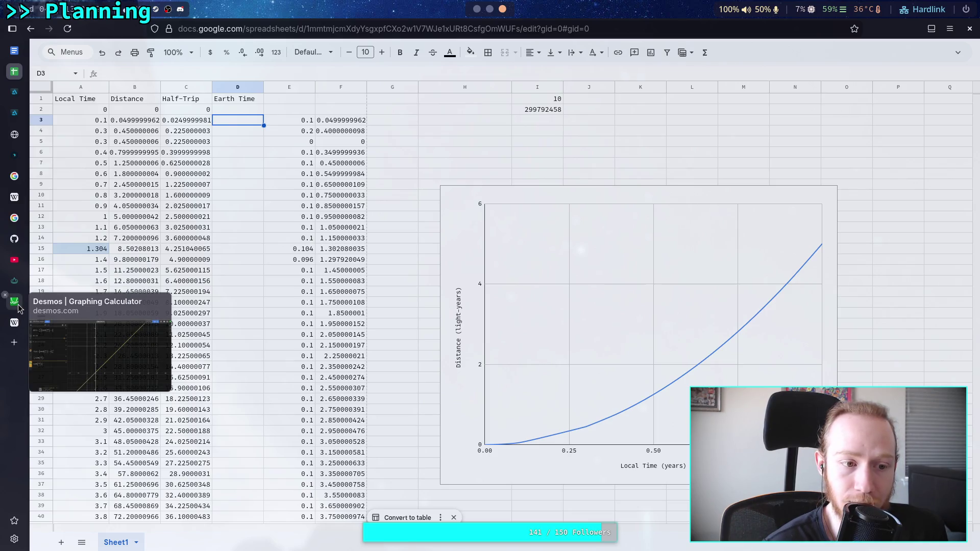
{"action": "left_click", "coordinate": [15, 281]}
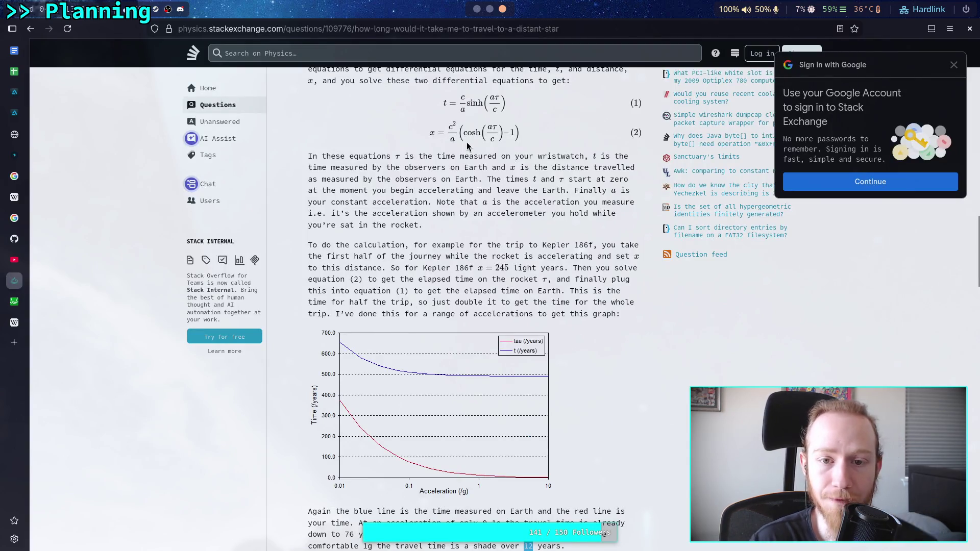
Step: Select the (c/a)·sinh(aτ/c) side of equation (1), then switch to Desmos
{"action": "scroll", "coordinate": [479, 143], "scroll_direction": "up", "scroll_amount": 2}
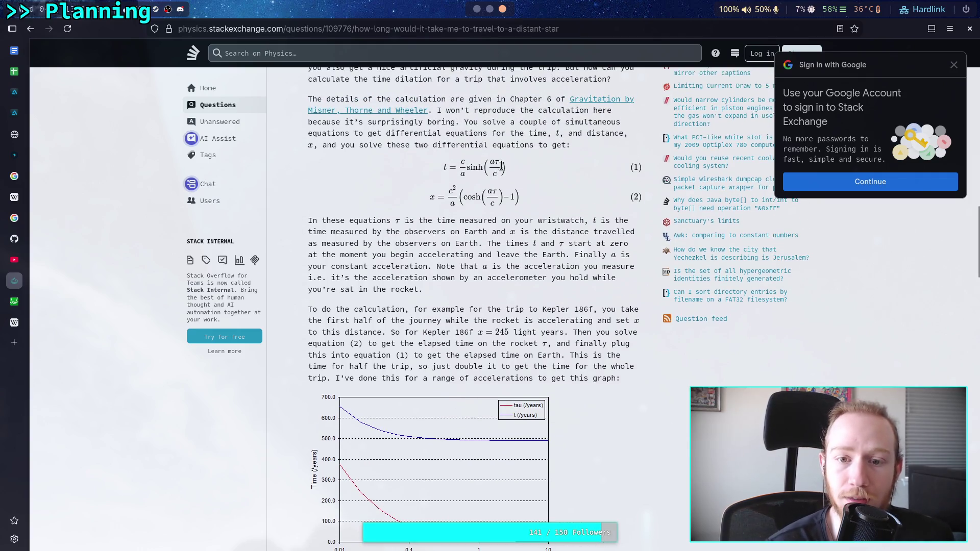
{"action": "left_click_drag", "start_coordinate": [463, 174], "coordinate": [507, 173]}
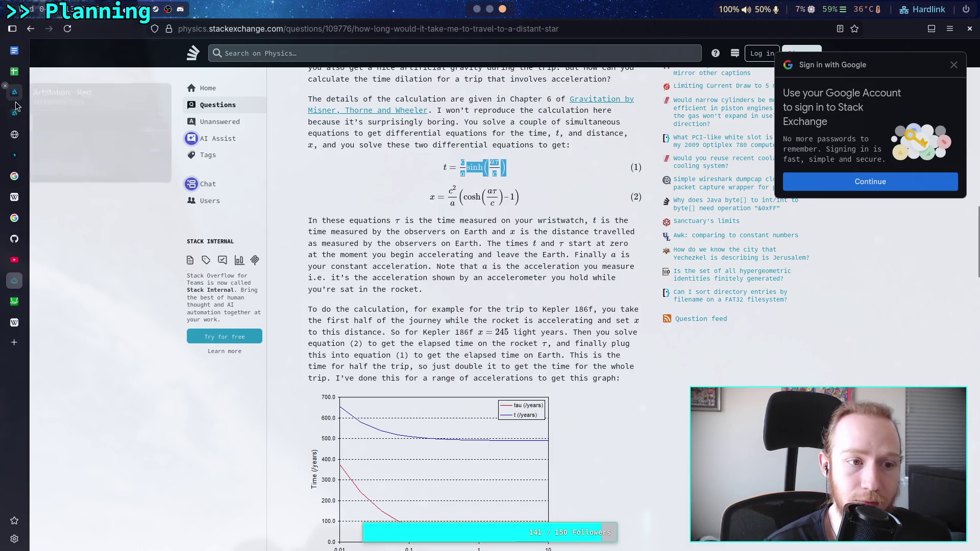
{"action": "left_click", "coordinate": [17, 303]}
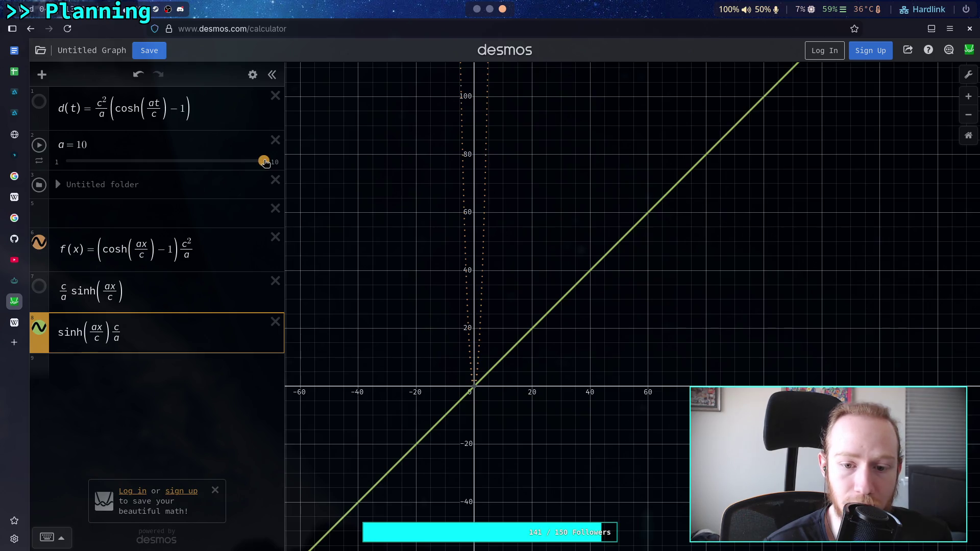
Step: Set the a slider to 1.47, select the sinh(ax/c)·c/a row, and return to the answer
{"action": "mouse_move", "coordinate": [264, 162]}
{"action": "left_mouse_down"}
{"action": "mouse_move", "coordinate": [59, 170]}
{"action": "mouse_move", "coordinate": [185, 170]}
{"action": "mouse_move", "coordinate": [76, 172]}
{"action": "left_mouse_up"}
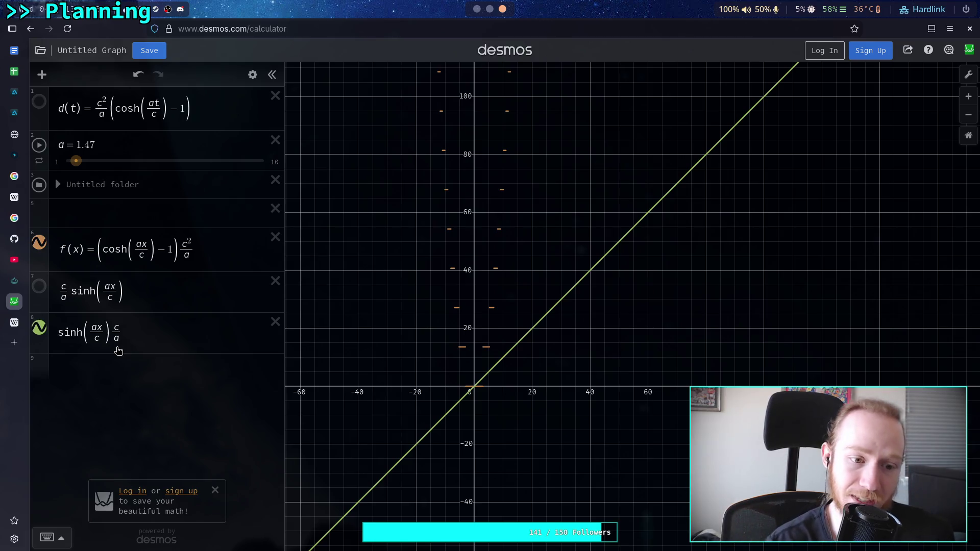
{"action": "left_click", "coordinate": [102, 329]}
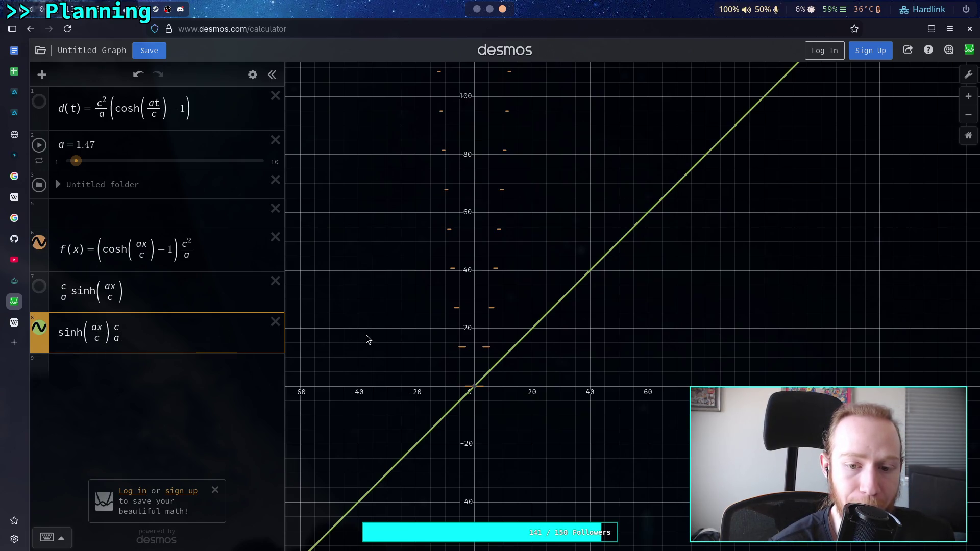
{"action": "mouse_move", "coordinate": [534, 336]}
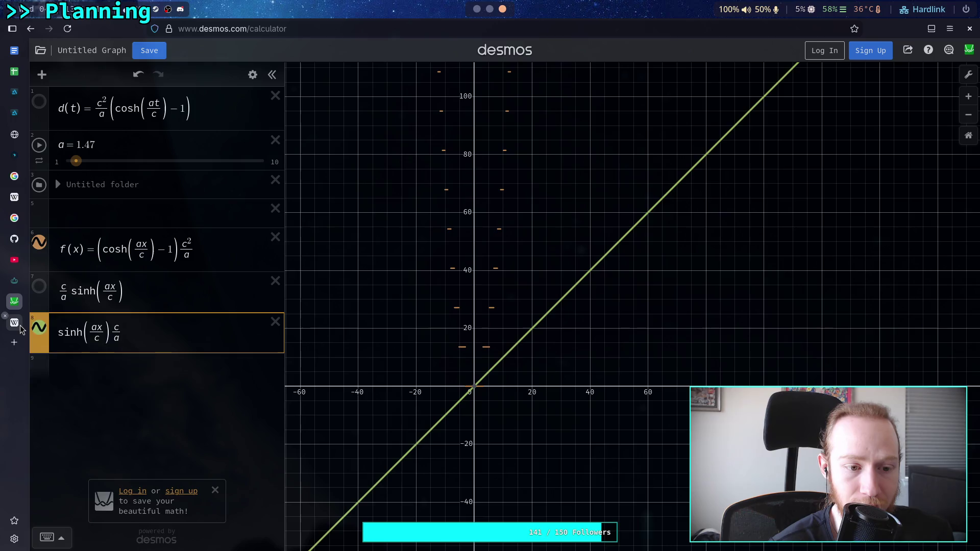
{"action": "mouse_move", "coordinate": [22, 329]}
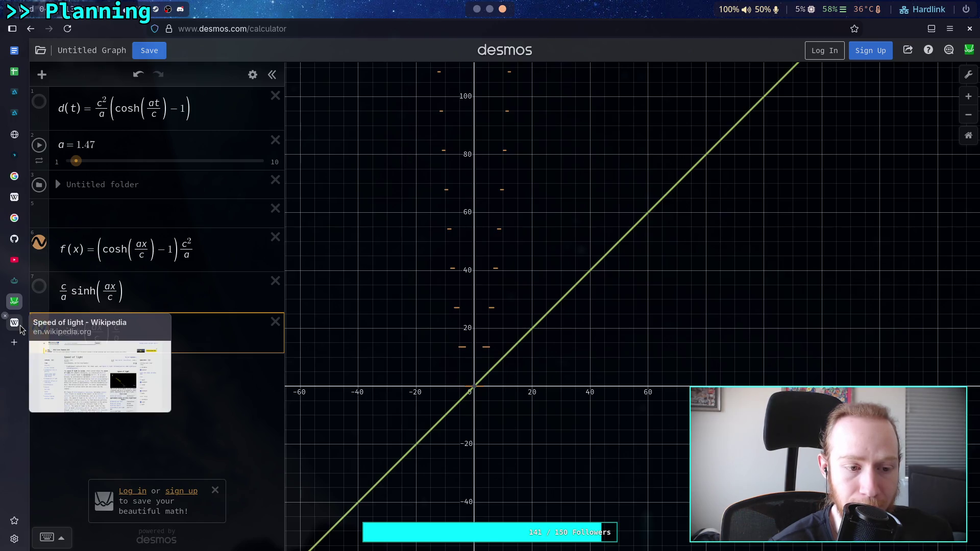
{"action": "left_click", "coordinate": [14, 280]}
{"action": "scroll", "coordinate": [481, 185], "scroll_direction": "up", "scroll_amount": 3}
Step: Clear the equation (1) highlight and scroll up to the constant-velocity t = d/v derivation
{"action": "left_click", "coordinate": [510, 247]}
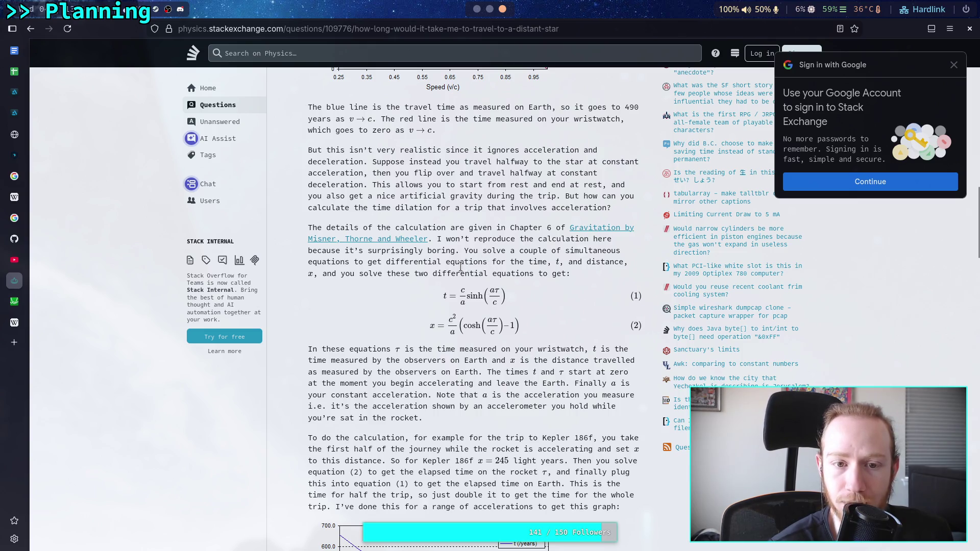
{"action": "scroll", "coordinate": [460, 266], "scroll_direction": "up", "scroll_amount": 1}
{"action": "scroll", "coordinate": [432, 233], "scroll_direction": "up", "scroll_amount": 3}
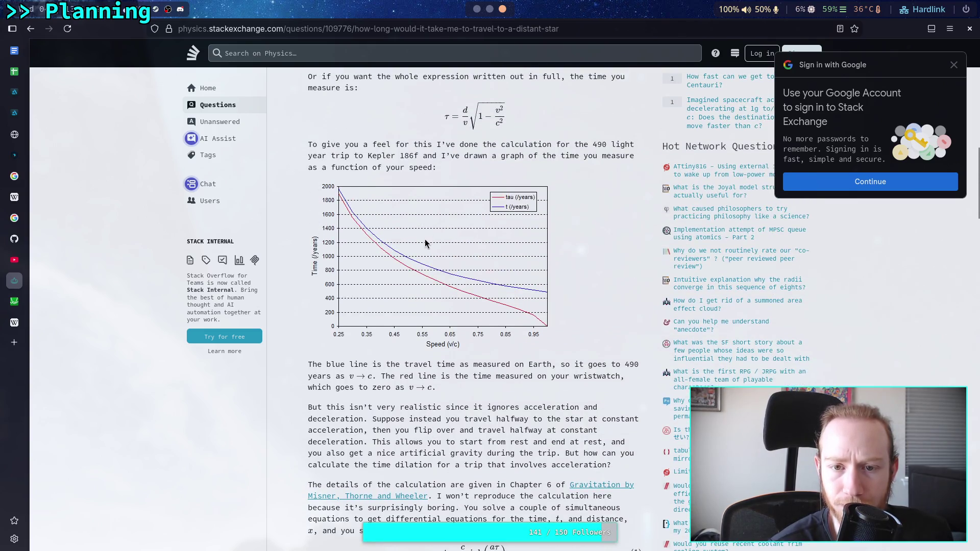
{"action": "scroll", "coordinate": [425, 243], "scroll_direction": "up", "scroll_amount": 4}
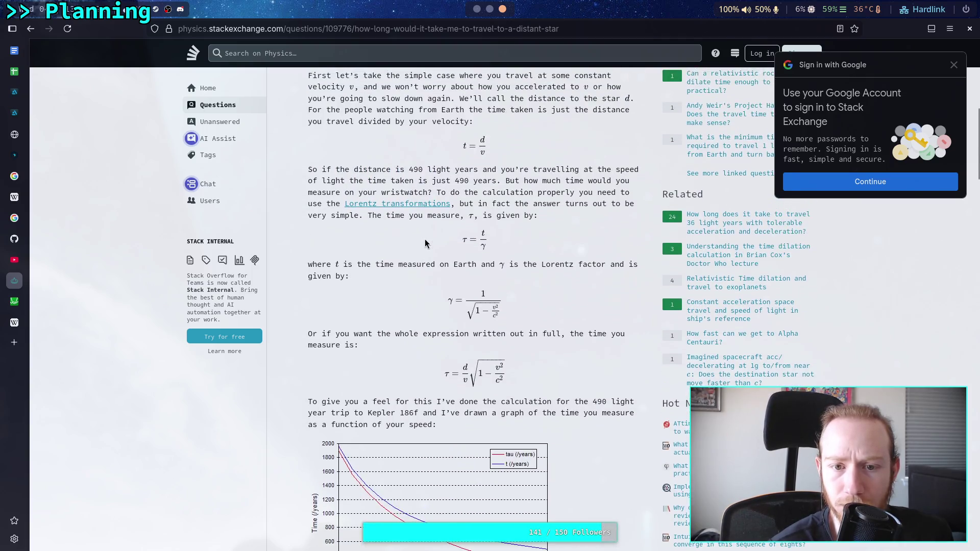
{"action": "scroll", "coordinate": [425, 244], "scroll_direction": "up", "scroll_amount": 4}
{"action": "scroll", "coordinate": [424, 238], "scroll_direction": "down", "scroll_amount": 1}
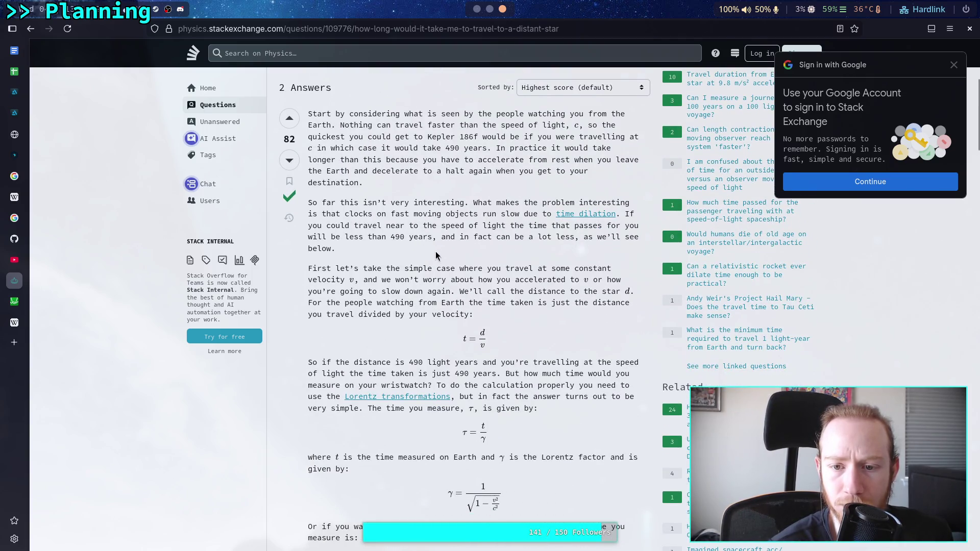
{"action": "scroll", "coordinate": [433, 253], "scroll_direction": "down", "scroll_amount": 1}
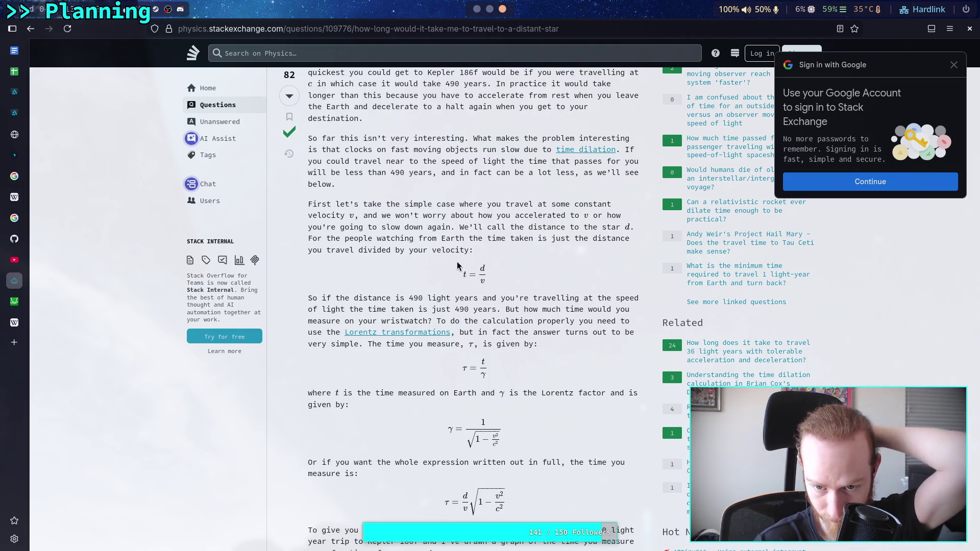
Step: Highlight equation (1) for t and the τ symbol, then switch back to Desmos
{"action": "scroll", "coordinate": [457, 261], "scroll_direction": "down", "scroll_amount": 5}
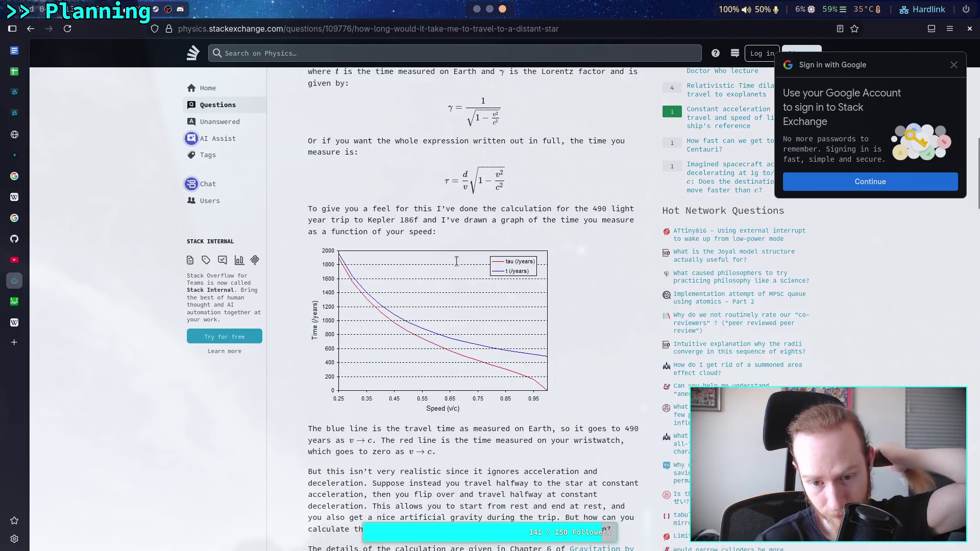
{"action": "scroll", "coordinate": [456, 261], "scroll_direction": "down", "scroll_amount": 8}
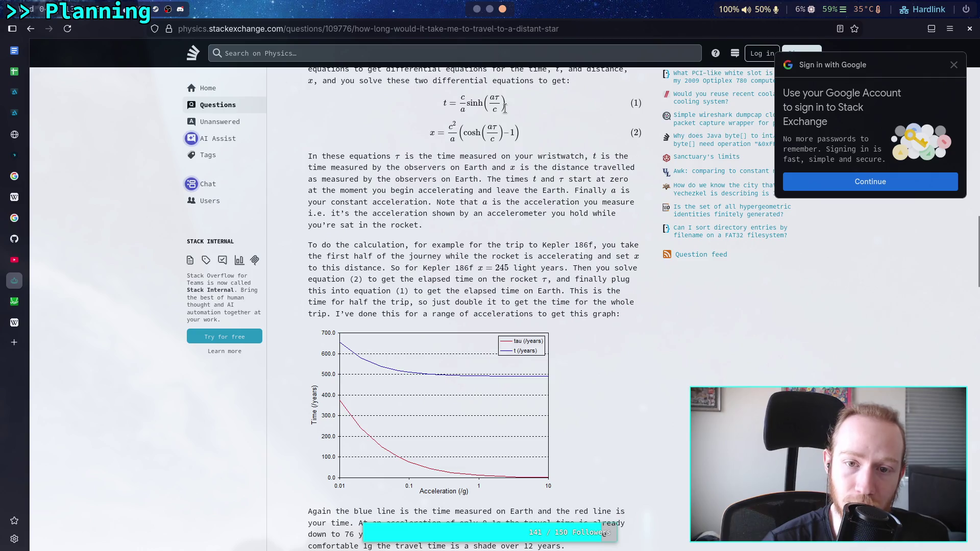
{"action": "left_click_drag", "start_coordinate": [458, 106], "coordinate": [507, 115]}
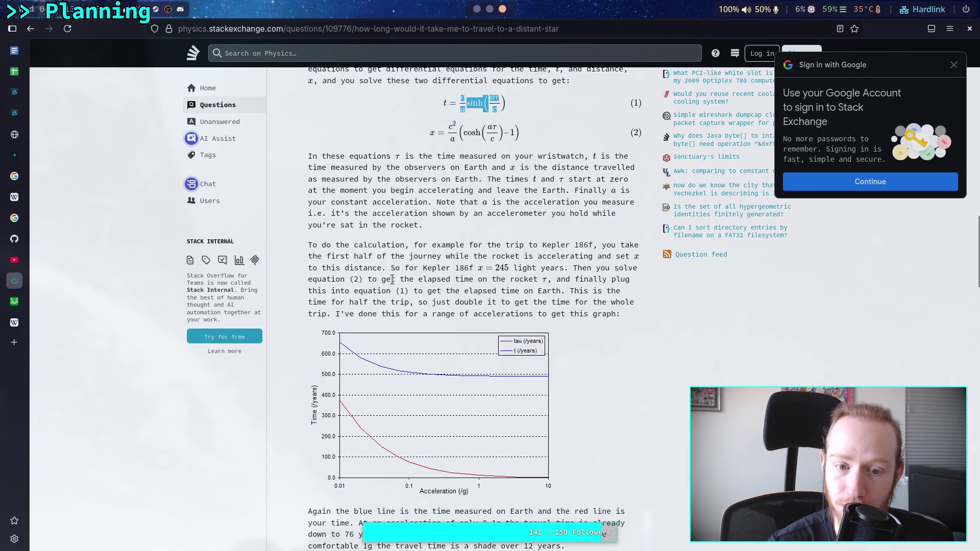
{"action": "double_click", "coordinate": [543, 280]}
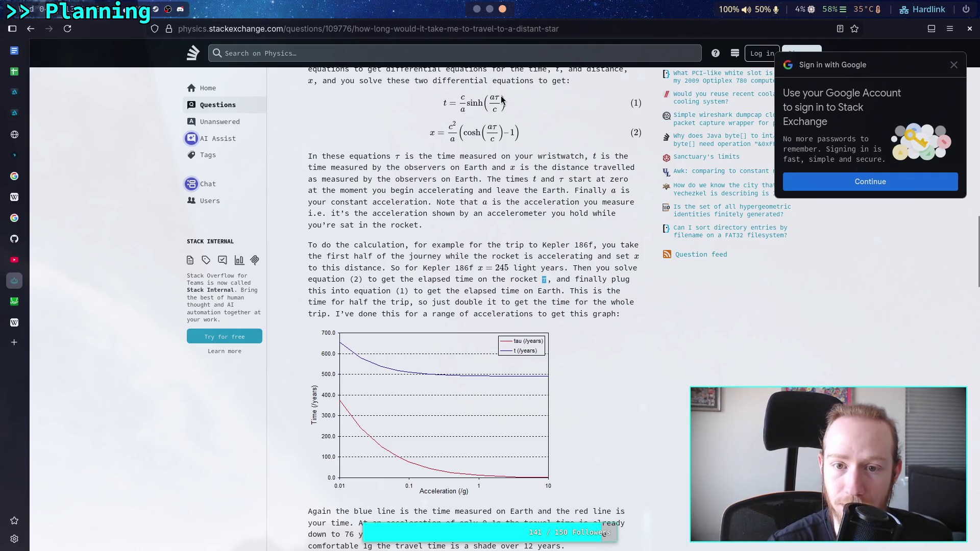
{"action": "left_click", "coordinate": [466, 109]}
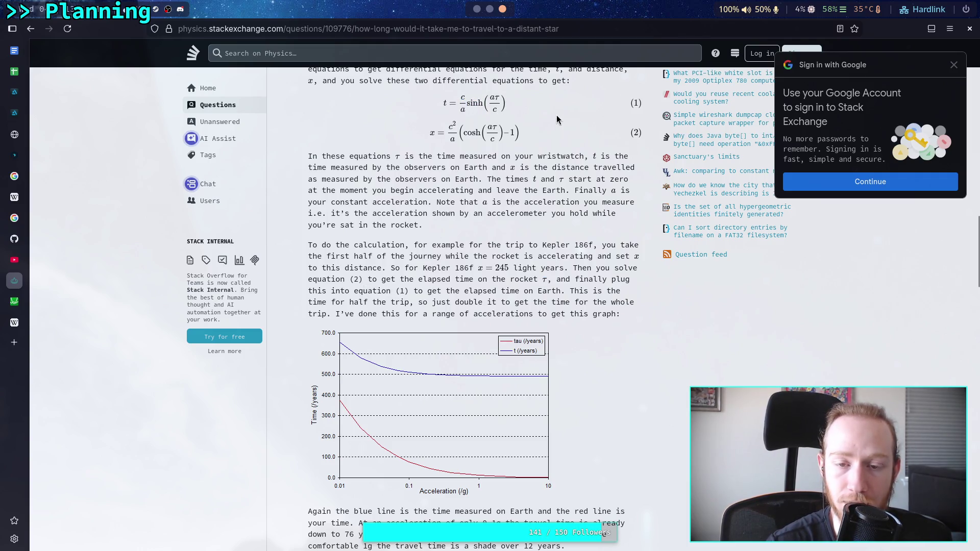
{"action": "left_click", "coordinate": [26, 305]}
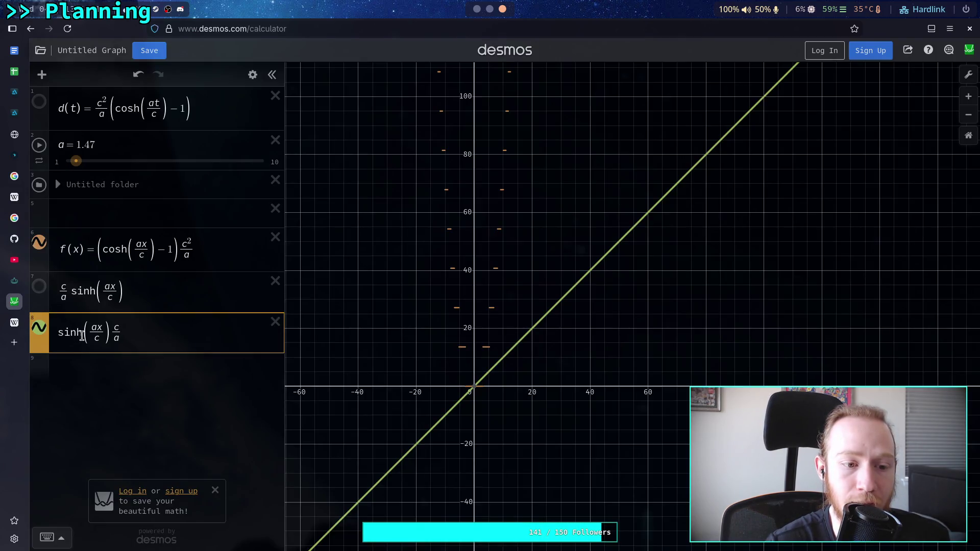
Step: Highlight the c/a factor in the sinh(ax/c) time expression in Desmos
{"action": "left_click", "coordinate": [14, 322]}
{"action": "left_click", "coordinate": [14, 302]}
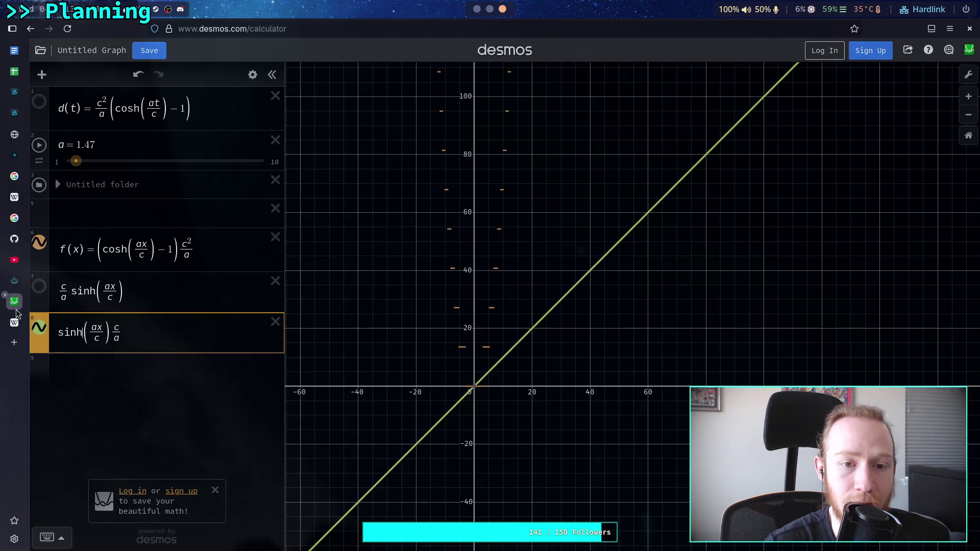
{"action": "left_click_drag", "start_coordinate": [143, 332], "coordinate": [107, 333]}
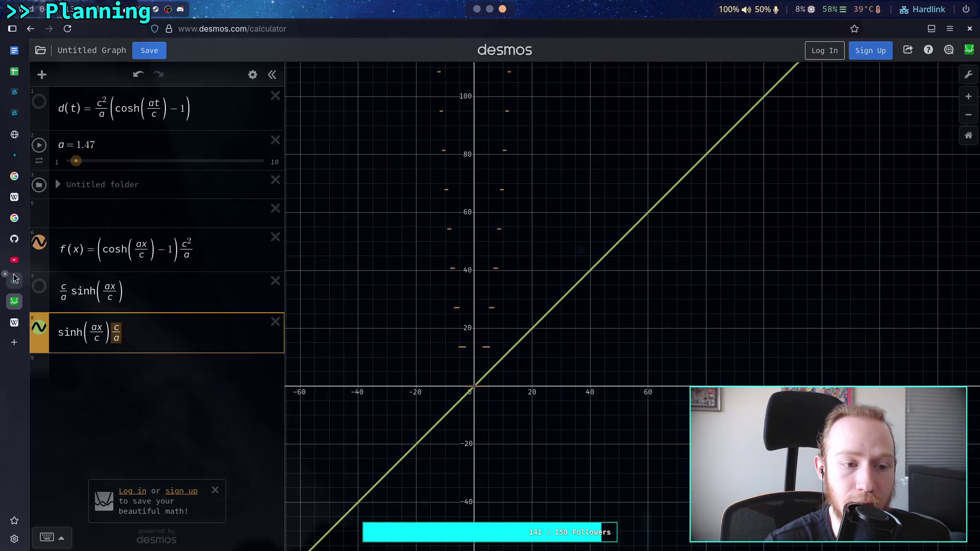
Step: Scroll the Stack Exchange question back to its top and open a blank new tab
{"action": "left_click", "coordinate": [14, 280]}
{"action": "scroll", "coordinate": [379, 322], "scroll_direction": "up", "scroll_amount": 5}
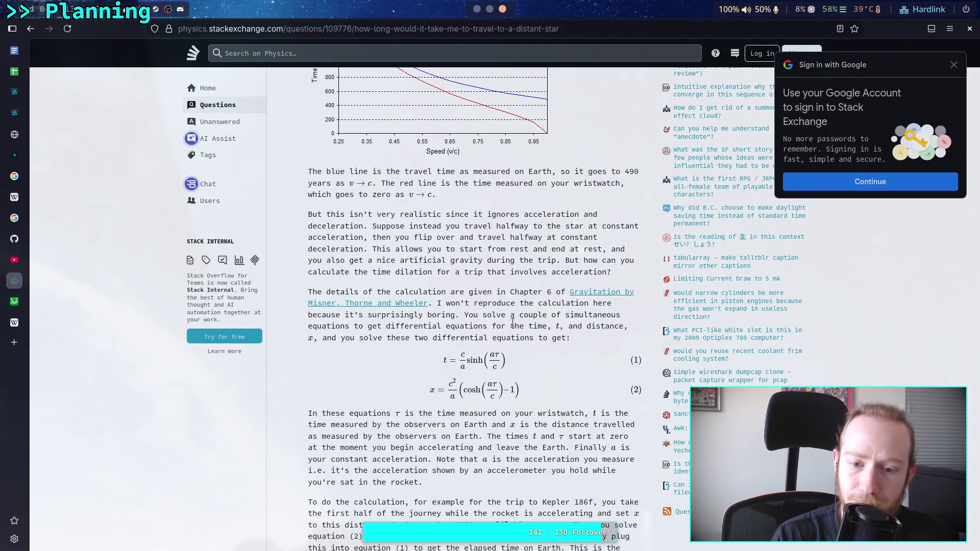
{"action": "scroll", "coordinate": [512, 322], "scroll_direction": "up", "scroll_amount": 10}
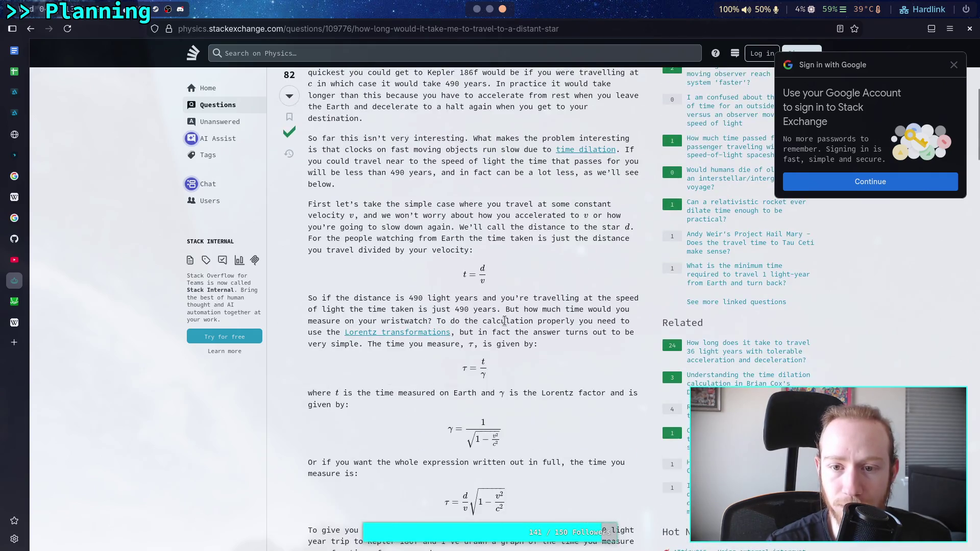
{"action": "scroll", "coordinate": [504, 320], "scroll_direction": "up", "scroll_amount": 6}
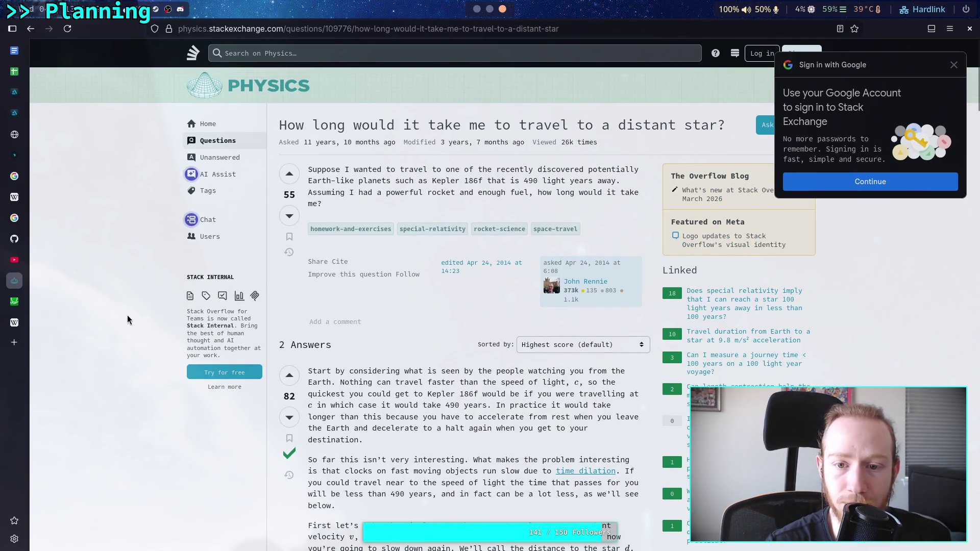
{"action": "left_click", "coordinate": [20, 342]}
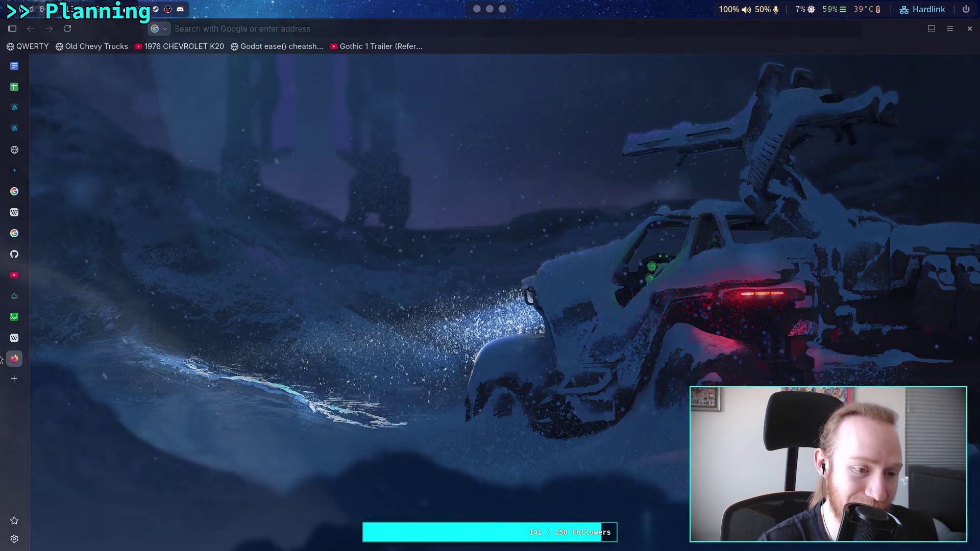
Step: Close the blank tab with Ctrl+W and return to Desmos, still at a = 1.47
{"action": "key", "text": "ctrl+w"}
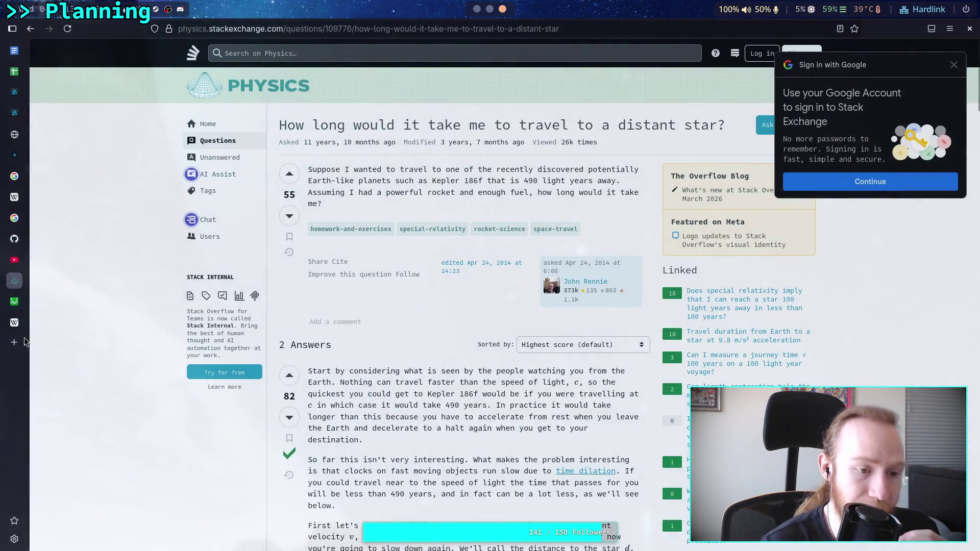
{"action": "left_click", "coordinate": [14, 302]}
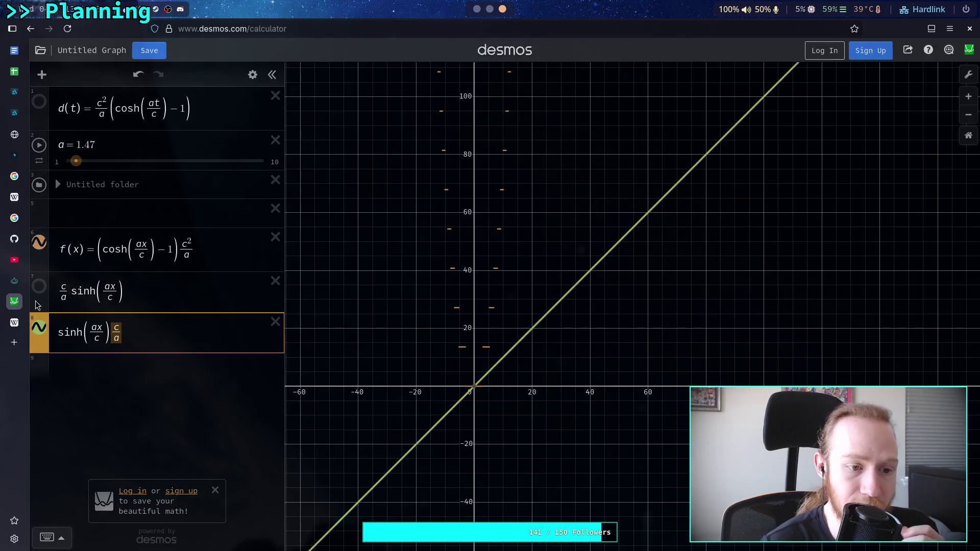
Step: Add the expression (e^x − e^−x)/2, the exponential definition of sinh, in a new row
{"action": "left_click", "coordinate": [185, 371]}
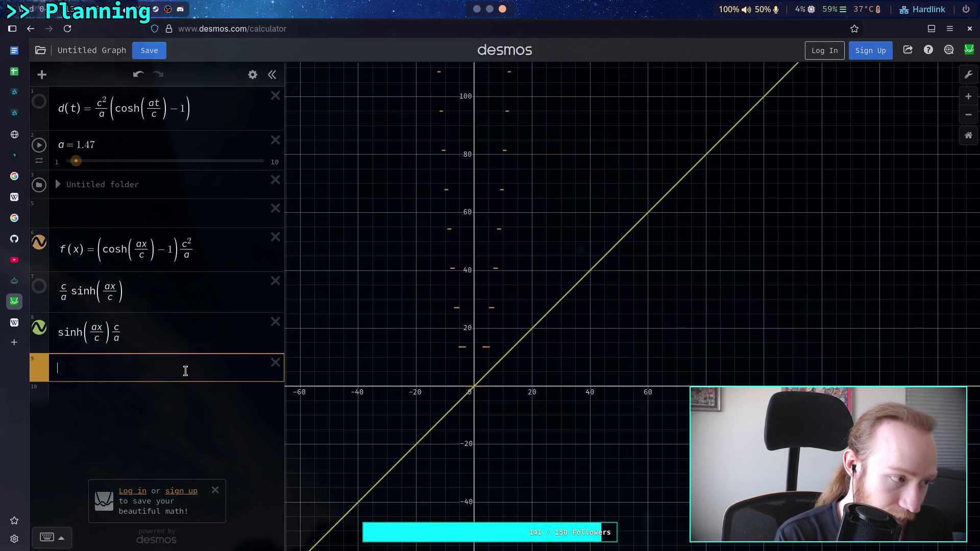
{"action": "type", "text": "a (cos"}
{"action": "key", "text": "BackSpace"}
{"action": "key", "text": "BackSpace"}
{"action": "key", "text": "BackSpace"}
{"action": "type", "text": "e^k"}
{"action": "key", "text": "BackSpace"}
{"action": "type", "text": "x"}
{"action": "key", "text": "Right"}
{"action": "type", "text": "-e^x"}
{"action": "key", "text": "BackSpace"}
{"action": "key", "text": "BackSpace"}
{"action": "type", "text": "^x-e^-x"}
{"action": "key", "text": "shift+Left"}
{"action": "key", "text": "shift+Left"}
{"action": "key", "text": "shift+Left"}
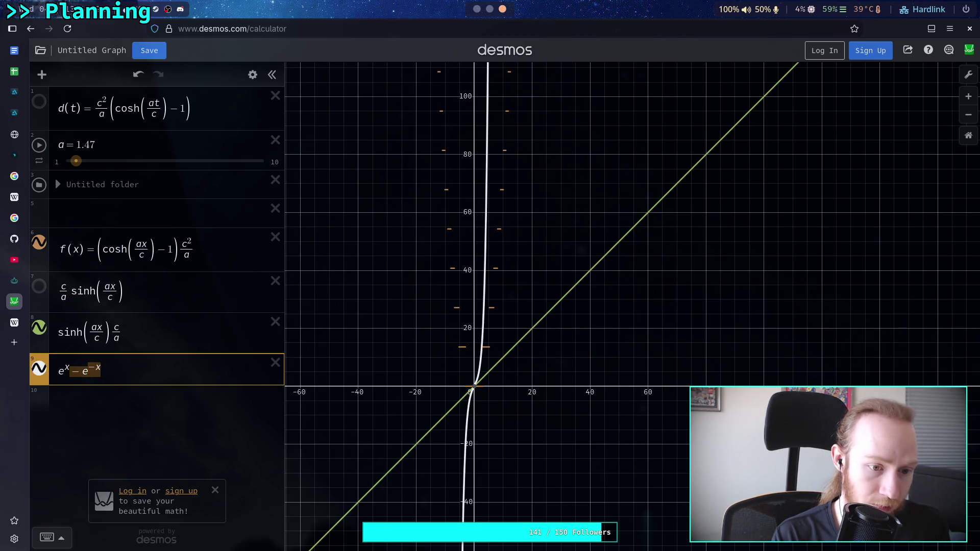
{"action": "type", "text": "/2"}
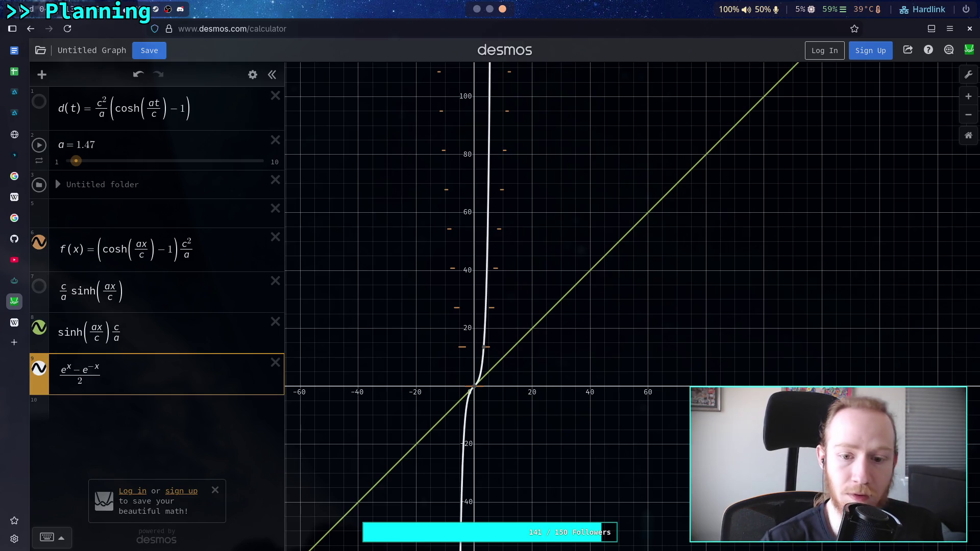
Step: Try a sinh(x) comparison curve, delete it, and move into the sinh time expression's denominator
{"action": "left_click", "coordinate": [182, 407]}
{"action": "type", "text": "sinh(x)"}
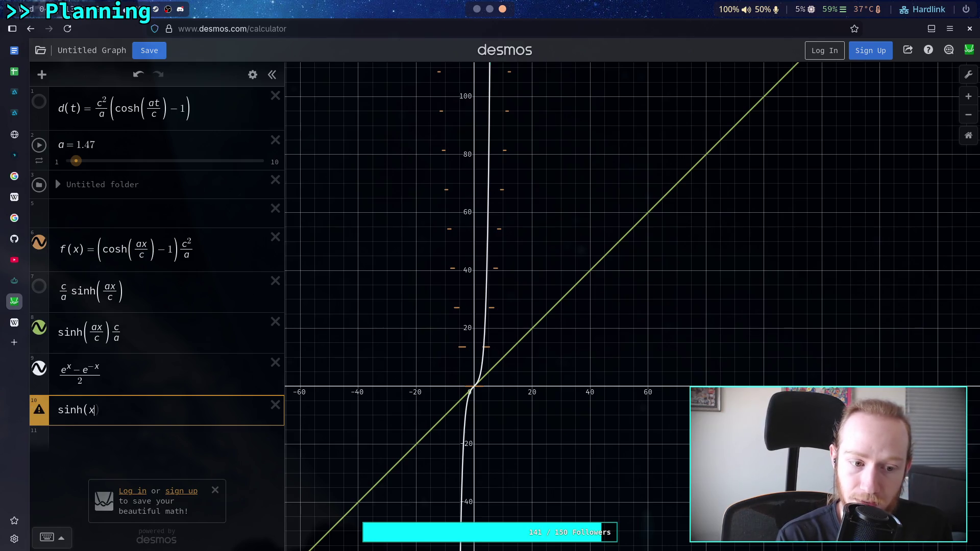
{"action": "scroll", "coordinate": [422, 430], "scroll_direction": "up", "scroll_amount": 3}
{"action": "scroll", "coordinate": [482, 377], "scroll_direction": "up", "scroll_amount": 3}
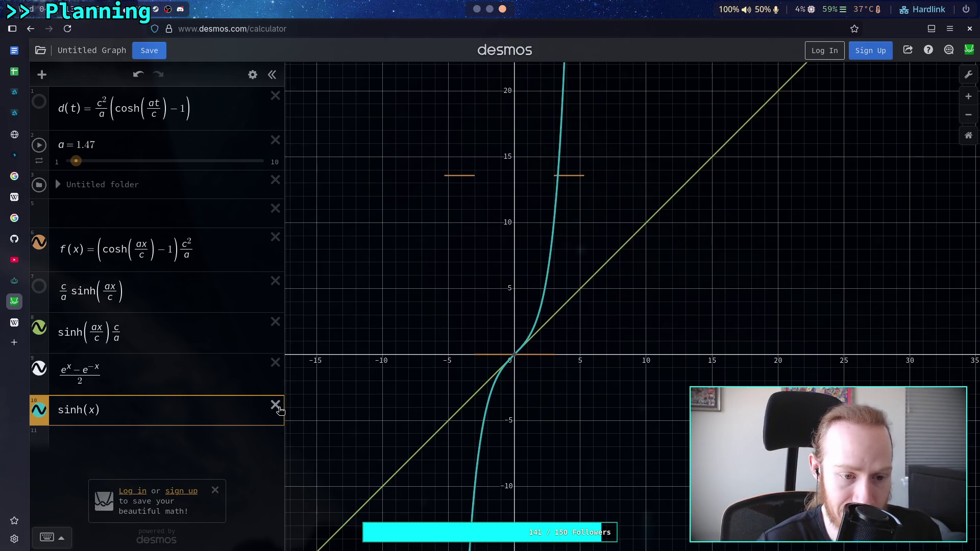
{"action": "left_click", "coordinate": [275, 406]}
{"action": "left_click", "coordinate": [188, 372]}
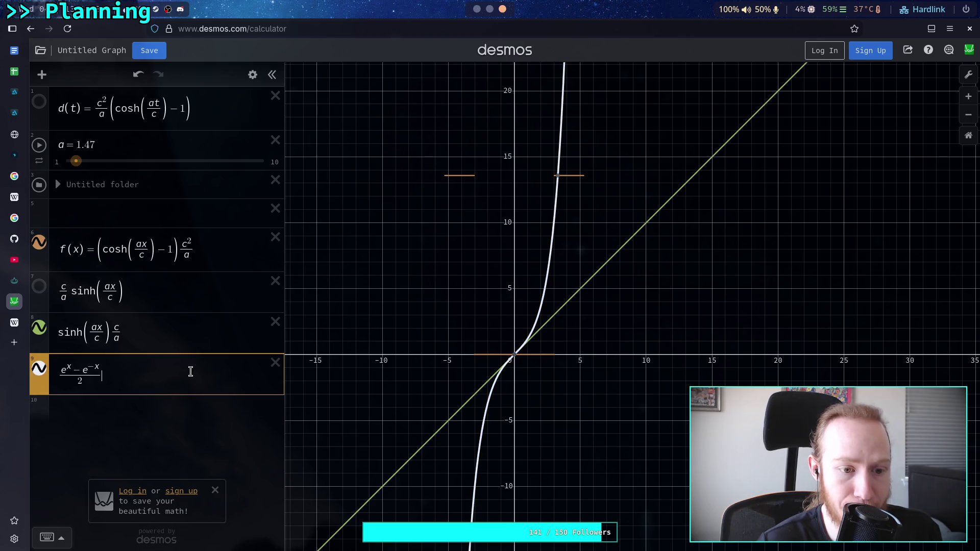
{"action": "left_click", "coordinate": [179, 328]}
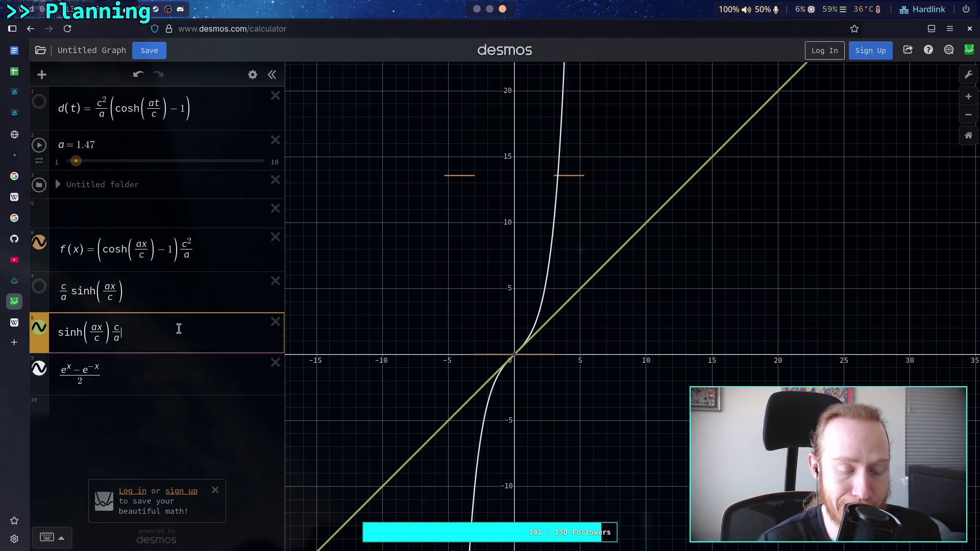
{"action": "key", "text": "Left"}
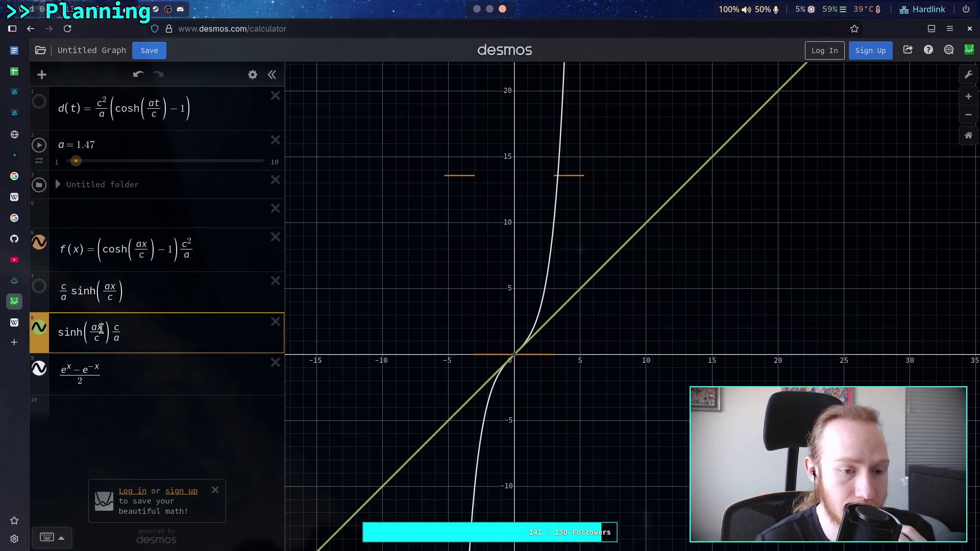
{"action": "left_click", "coordinate": [543, 295]}
{"action": "mouse_move", "coordinate": [541, 296]}
{"action": "left_mouse_down"}
{"action": "mouse_move", "coordinate": [540, 304]}
{"action": "mouse_move", "coordinate": [540, 275]}
{"action": "left_mouse_up"}
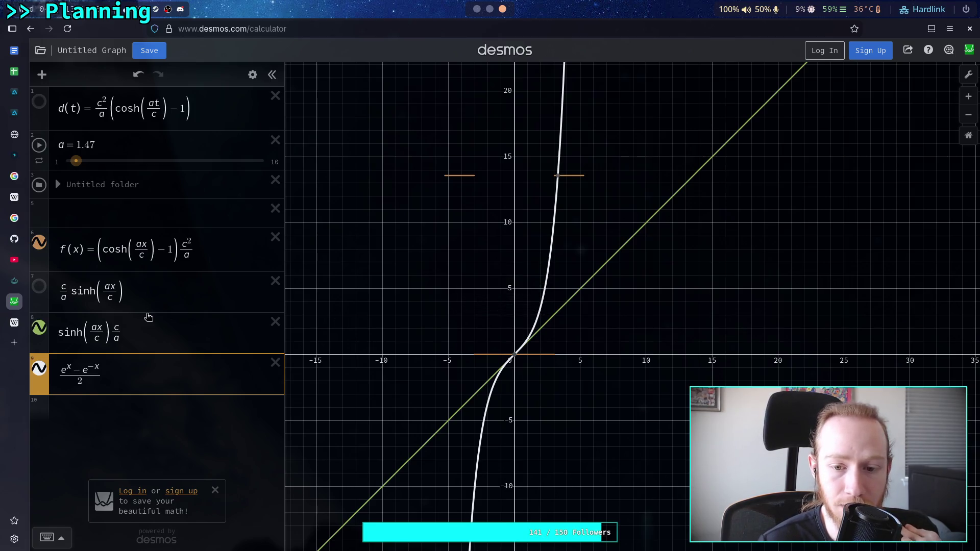
{"action": "left_click", "coordinate": [97, 339]}
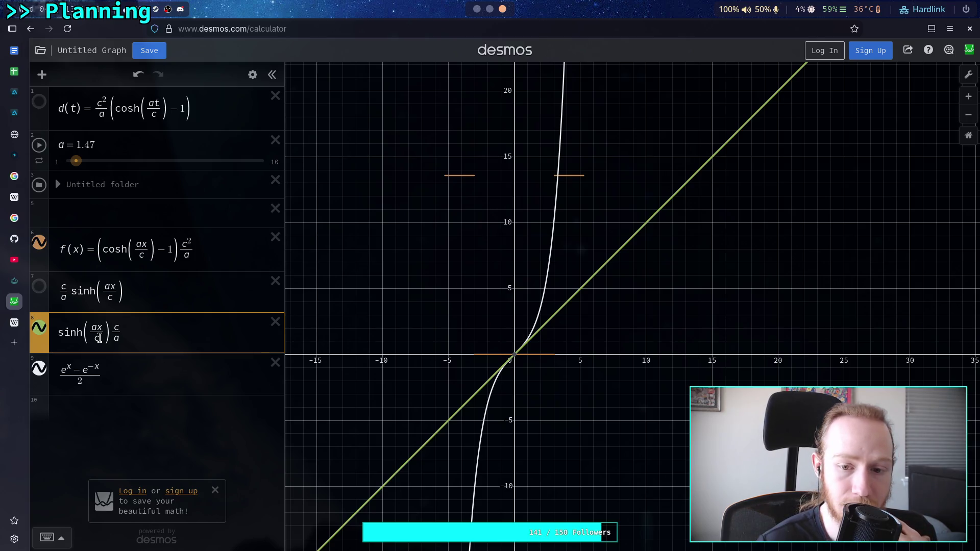
{"action": "mouse_move", "coordinate": [594, 285]}
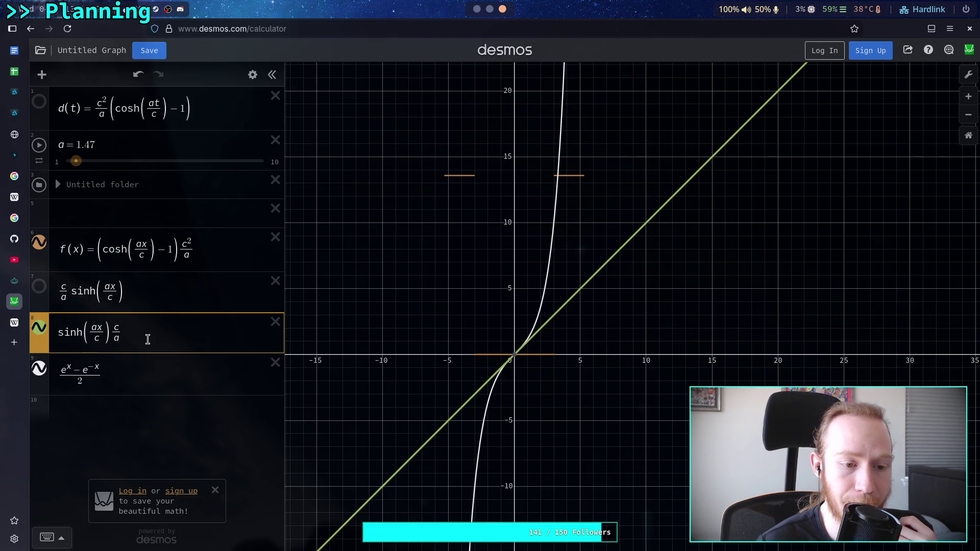
Step: Replace the inner c with b, add a slider for b, and set a to 1
{"action": "key", "text": "BackSpace"}
{"action": "type", "text": "b"}
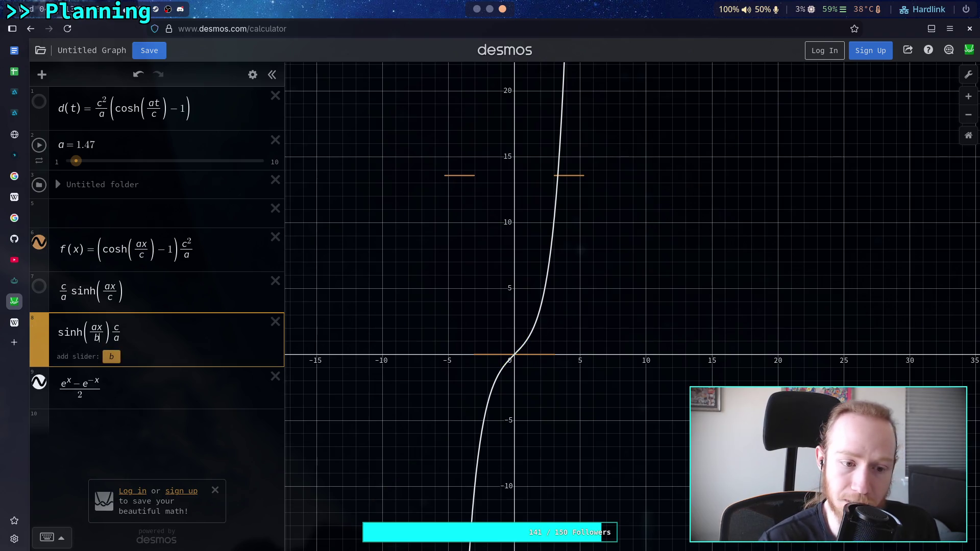
{"action": "left_click", "coordinate": [111, 356]}
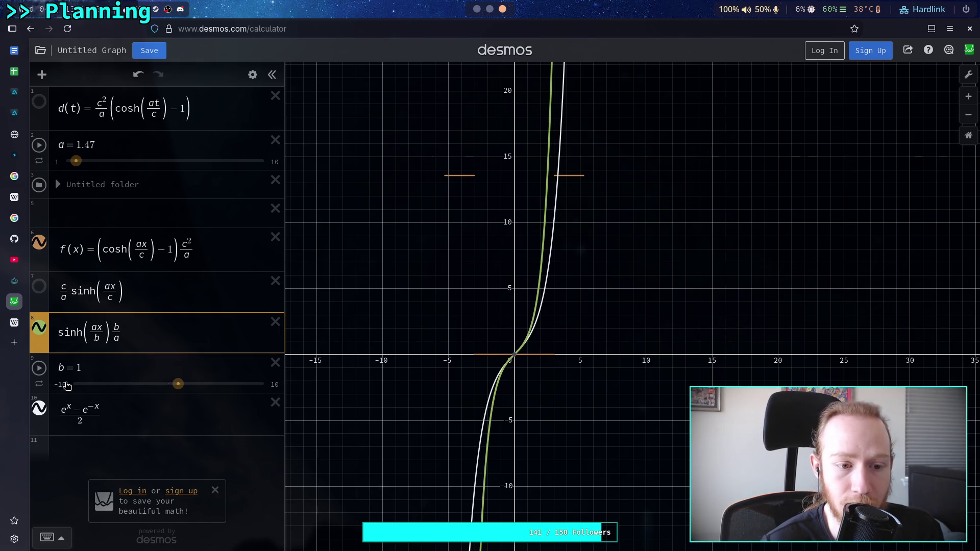
{"action": "left_click_drag", "start_coordinate": [100, 145], "coordinate": [82, 144]}
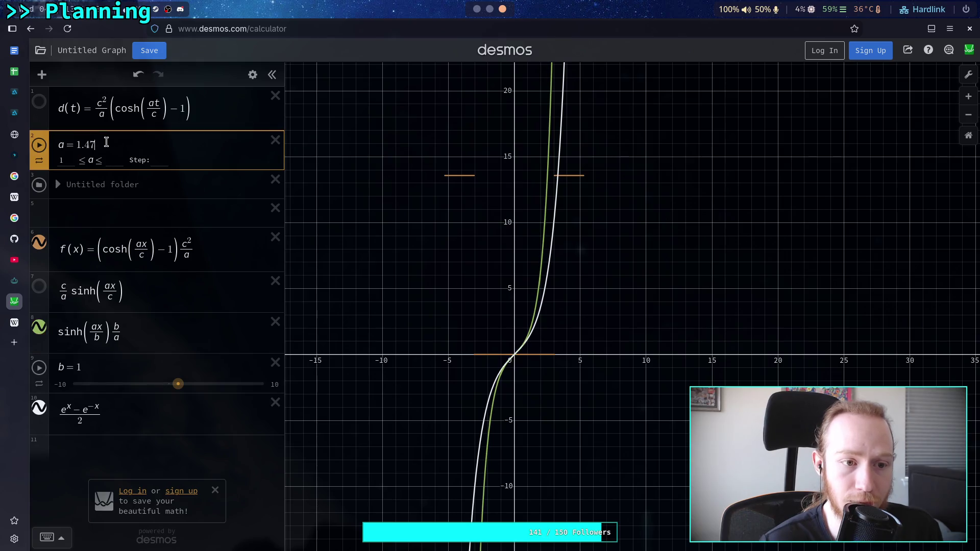
{"action": "key", "text": "BackSpace"}
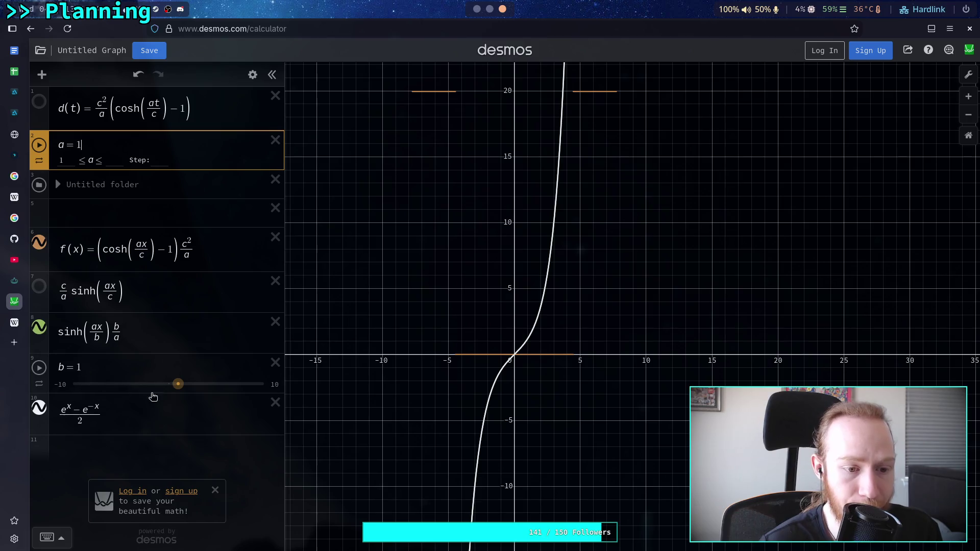
Step: Set the lower limit of b's slider range to 0
{"action": "left_click", "coordinate": [61, 384]}
{"action": "type", "text": "9"}
{"action": "key", "text": "Return"}
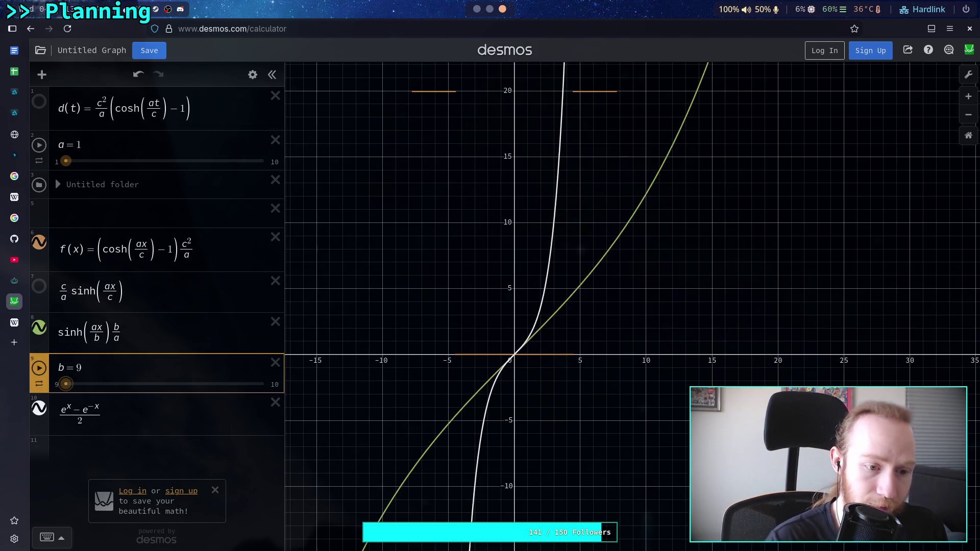
{"action": "key", "text": "Return"}
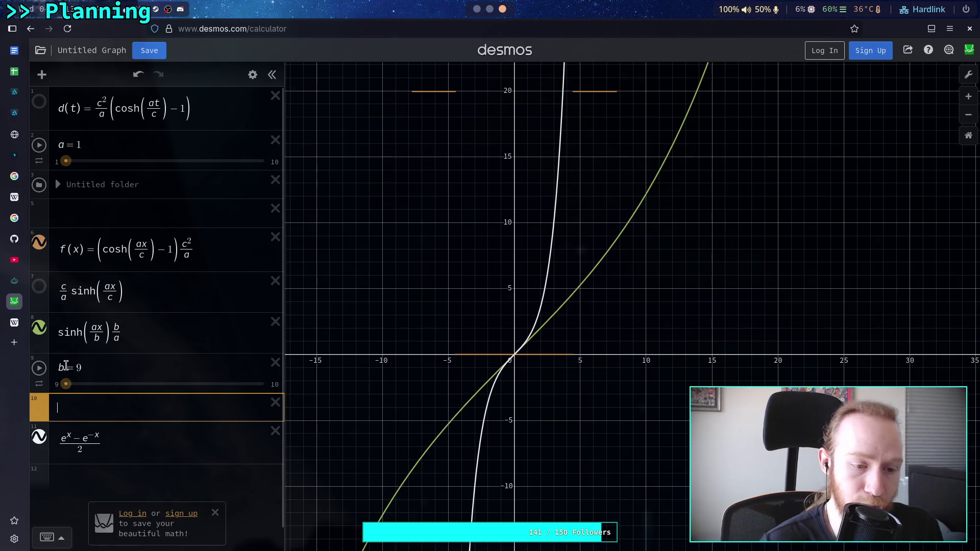
{"action": "left_click", "coordinate": [61, 384]}
{"action": "key", "text": "BackSpace"}
{"action": "type", "text": "0"}
{"action": "left_click", "coordinate": [96, 381]}
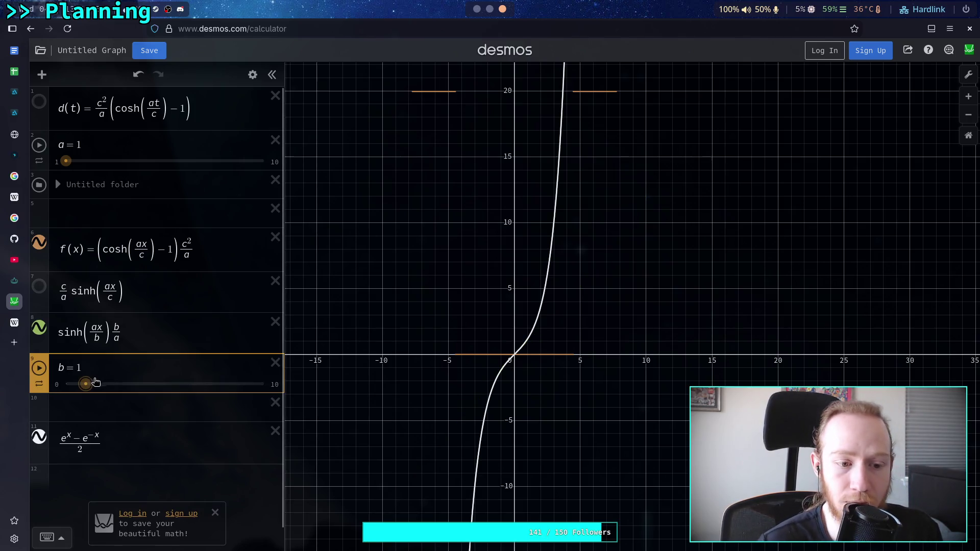
Step: Drag b up to about 7.75, giving the green curve a gentle S shape
{"action": "mouse_move", "coordinate": [85, 383]}
{"action": "left_mouse_down"}
{"action": "mouse_move", "coordinate": [244, 384]}
{"action": "mouse_move", "coordinate": [83, 389]}
{"action": "mouse_move", "coordinate": [153, 386]}
{"action": "left_mouse_up"}
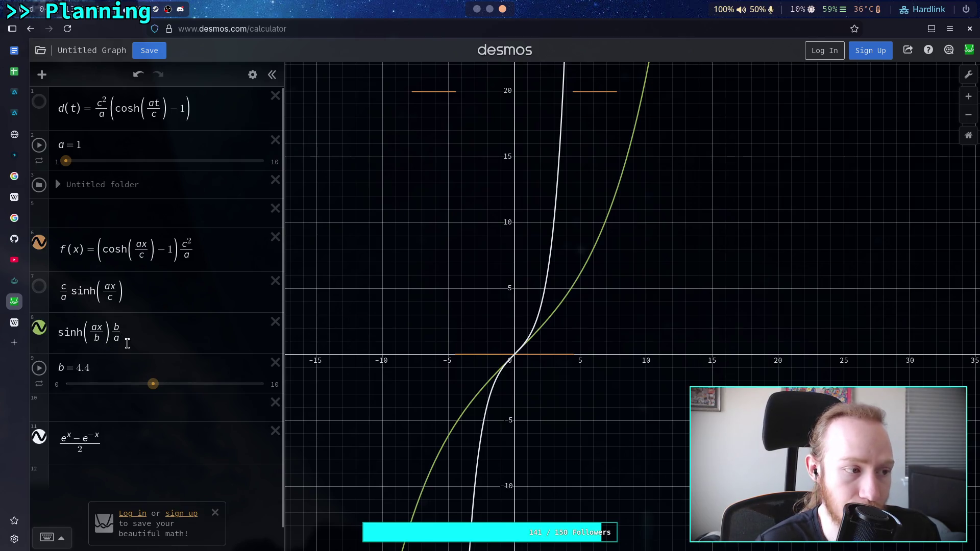
{"action": "mouse_move", "coordinate": [158, 388]}
{"action": "left_mouse_down"}
{"action": "mouse_move", "coordinate": [199, 388]}
{"action": "mouse_move", "coordinate": [118, 388]}
{"action": "mouse_move", "coordinate": [219, 388]}
{"action": "left_mouse_up"}
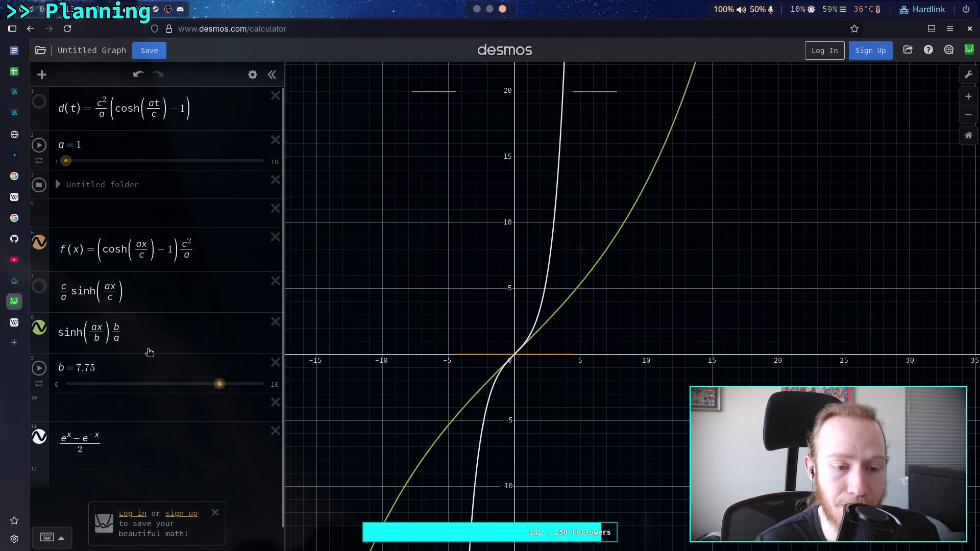
{"action": "left_click", "coordinate": [138, 335]}
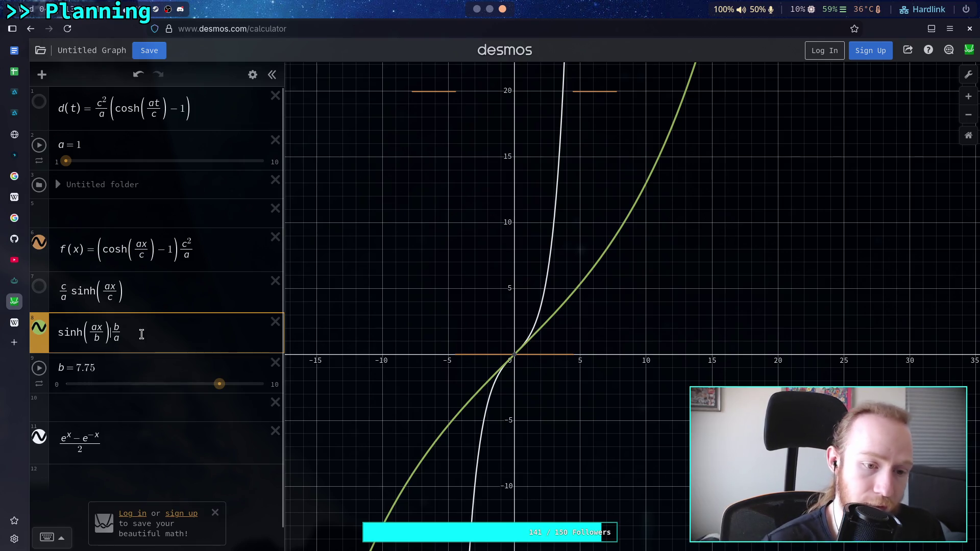
Step: Move the b/a factor to the front, making the expression (b/a)·sinh(ax/b)
{"action": "key", "text": "BackSpace"}
{"action": "key", "text": "BackSpace"}
{"action": "key", "text": "BackSpace"}
{"action": "key", "text": "Home"}
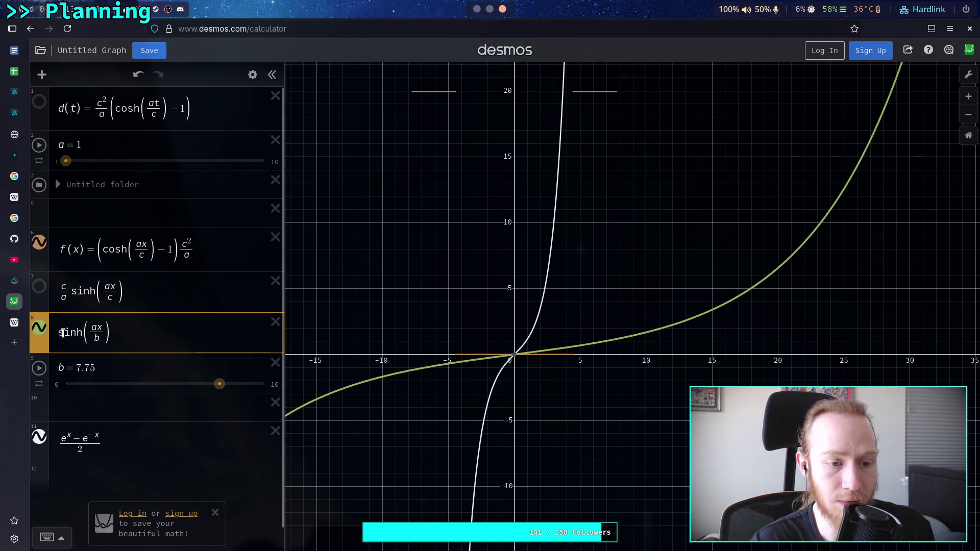
{"action": "type", "text": "(b/a "}
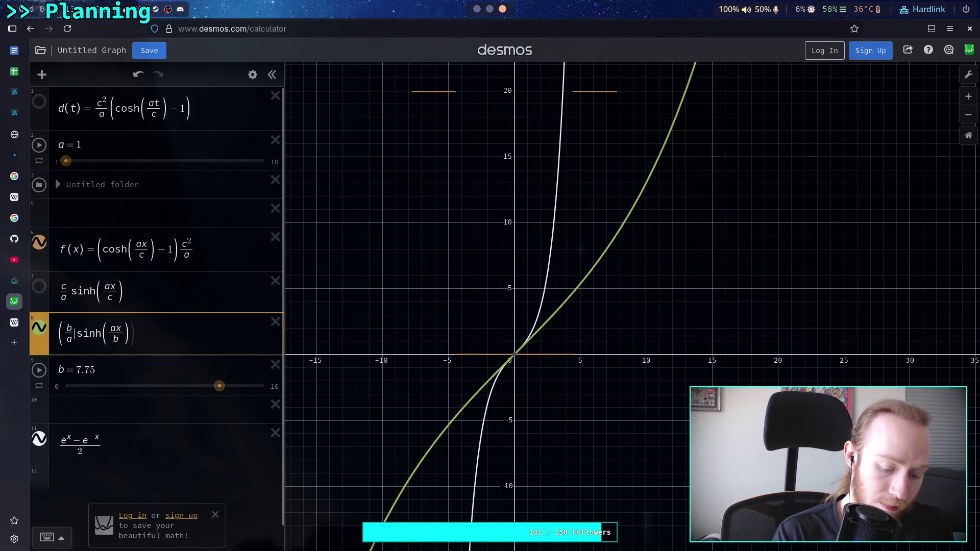
{"action": "type", "text": ")"}
{"action": "type", "text": "*"}
Step: Vary b and raise a to compare the green and white curves
{"action": "left_click_drag", "start_coordinate": [219, 384], "coordinate": [76, 384]}
{"action": "mouse_move", "coordinate": [85, 384]}
{"action": "left_mouse_down"}
{"action": "mouse_move", "coordinate": [245, 384]}
{"action": "mouse_move", "coordinate": [192, 384]}
{"action": "left_mouse_up"}
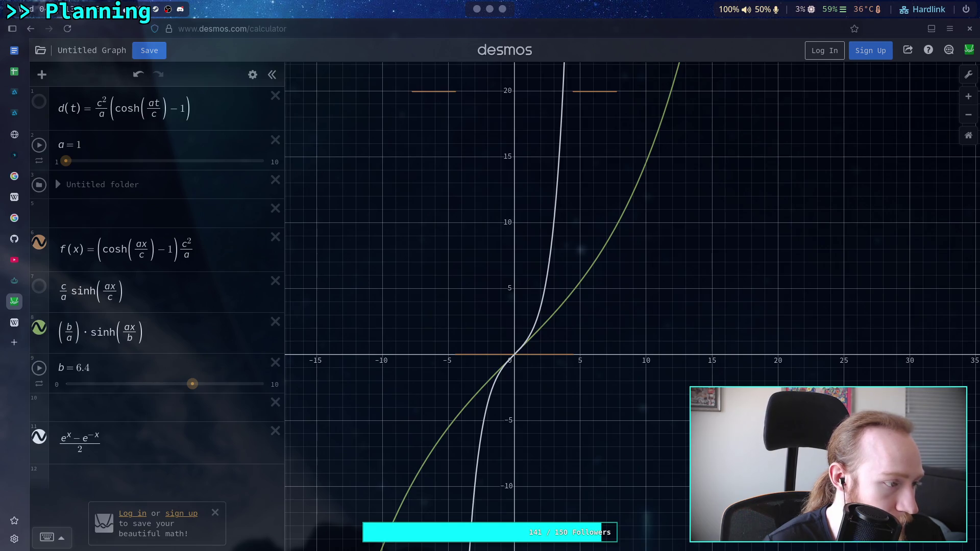
{"action": "left_click_drag", "start_coordinate": [191, 384], "coordinate": [158, 392]}
{"action": "mouse_move", "coordinate": [67, 169]}
{"action": "left_mouse_down"}
{"action": "mouse_move", "coordinate": [253, 163]}
{"action": "mouse_move", "coordinate": [63, 168]}
{"action": "mouse_move", "coordinate": [87, 170]}
{"action": "mouse_move", "coordinate": [68, 177]}
{"action": "mouse_move", "coordinate": [237, 171]}
{"action": "left_mouse_up"}
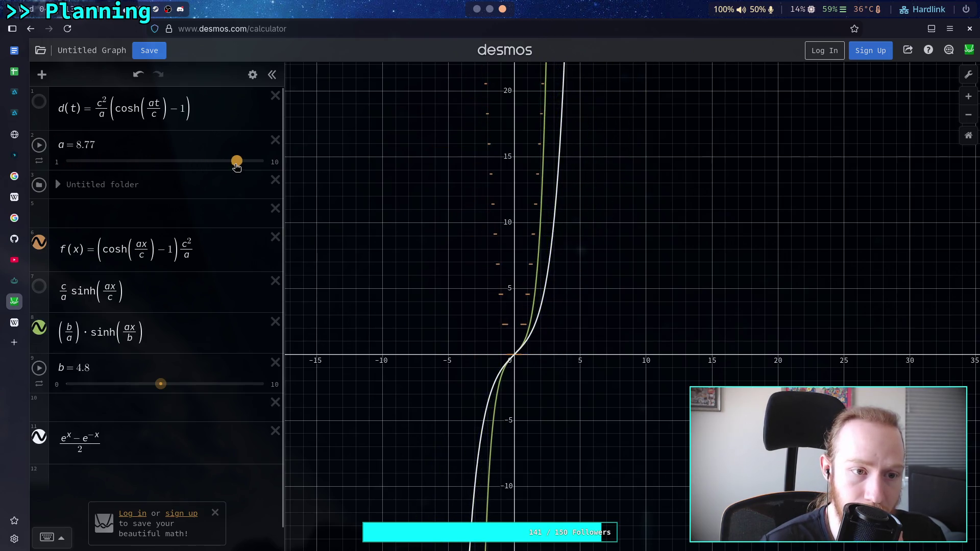
{"action": "left_click_drag", "start_coordinate": [160, 384], "coordinate": [264, 384]}
Step: Raise b's upper limit to 1000, then increase b and push a to about 9.86
{"action": "left_click", "coordinate": [275, 384]}
{"action": "type", "text": "00"}
{"action": "key", "text": "Return"}
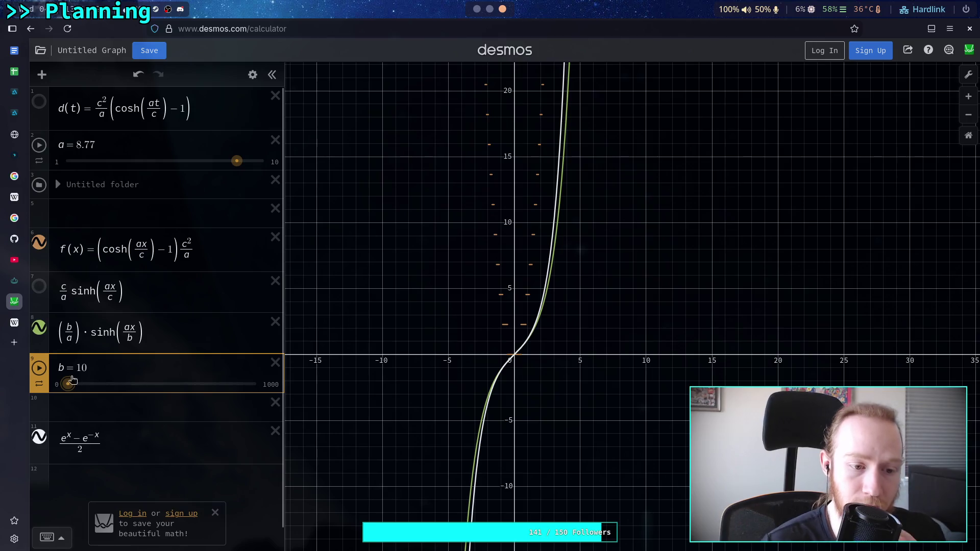
{"action": "left_click_drag", "start_coordinate": [70, 387], "coordinate": [104, 389]}
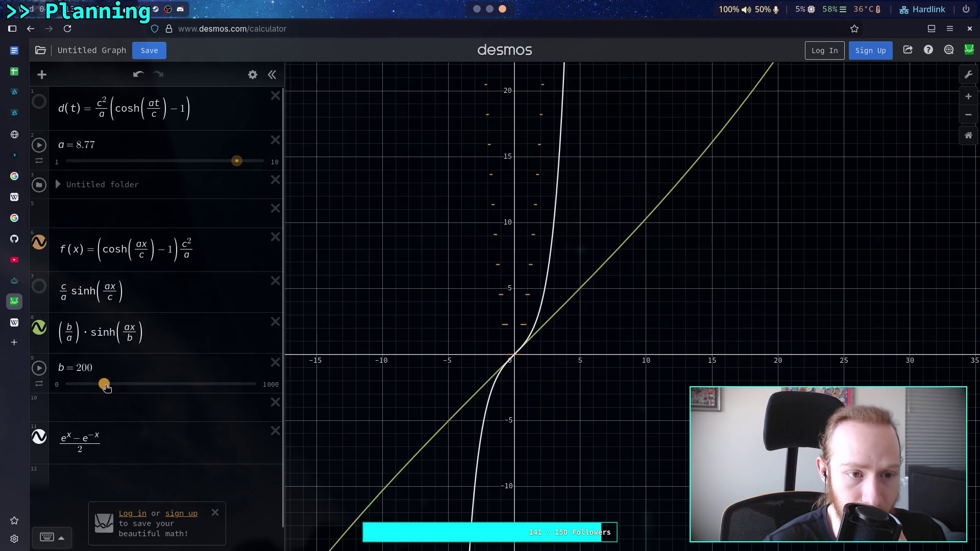
{"action": "left_click_drag", "start_coordinate": [237, 162], "coordinate": [260, 163]}
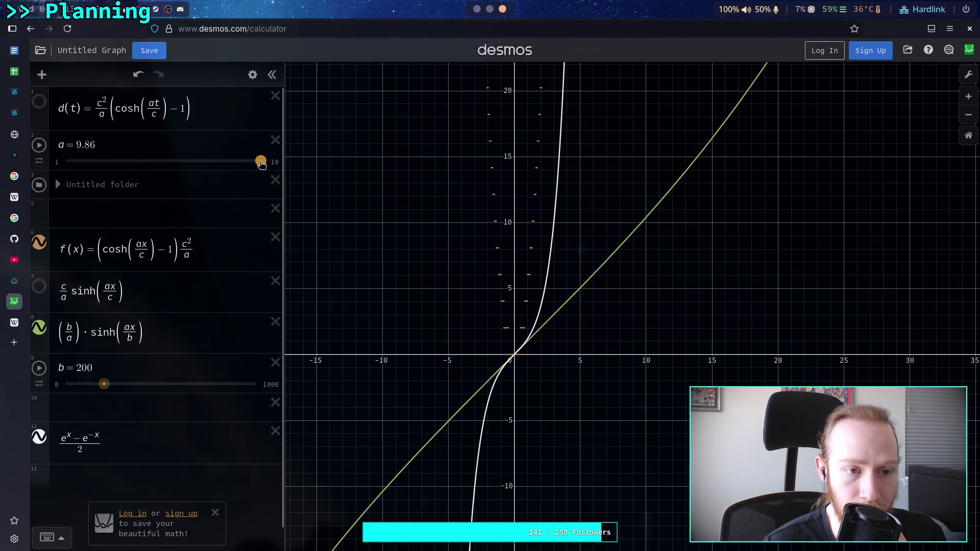
{"action": "mouse_move", "coordinate": [104, 383]}
{"action": "left_mouse_down"}
{"action": "mouse_move", "coordinate": [166, 384]}
{"action": "mouse_move", "coordinate": [67, 386]}
{"action": "mouse_move", "coordinate": [76, 387]}
{"action": "left_mouse_up"}
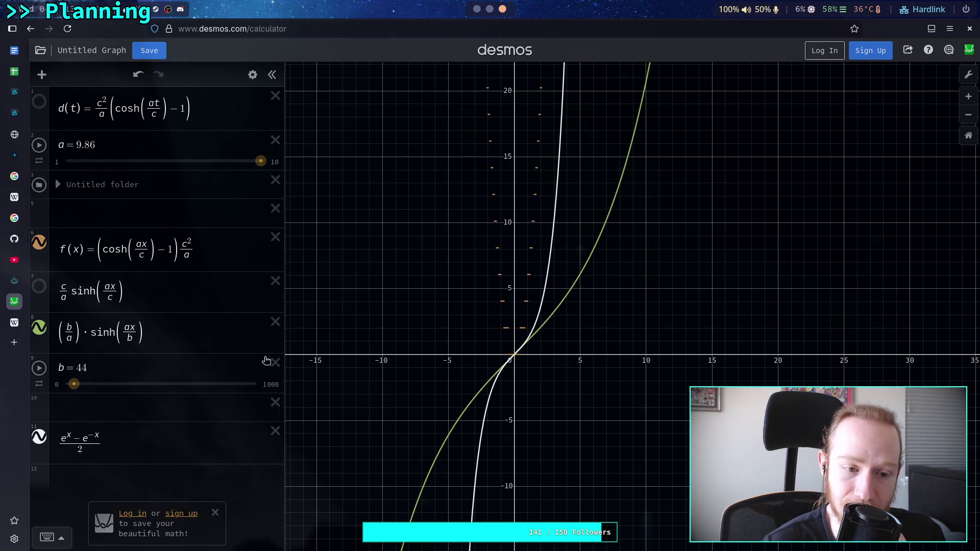
Step: Set b's upper limit to 100 and tune b to about 22 so the curves nearly match
{"action": "left_click", "coordinate": [269, 384]}
{"action": "type", "text": "100"}
{"action": "key", "text": "Return"}
{"action": "mouse_move", "coordinate": [151, 384]}
{"action": "left_mouse_down"}
{"action": "mouse_move", "coordinate": [79, 402]}
{"action": "mouse_move", "coordinate": [138, 388]}
{"action": "mouse_move", "coordinate": [72, 394]}
{"action": "mouse_move", "coordinate": [121, 388]}
{"action": "left_mouse_up"}
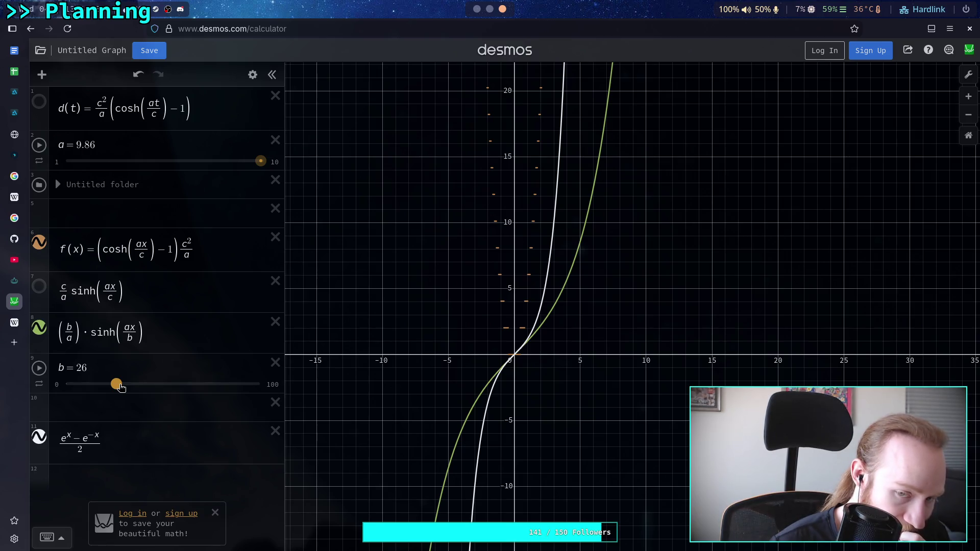
{"action": "mouse_move", "coordinate": [116, 386]}
{"action": "left_mouse_down"}
{"action": "mouse_move", "coordinate": [85, 389]}
{"action": "mouse_move", "coordinate": [108, 393]}
{"action": "left_mouse_up"}
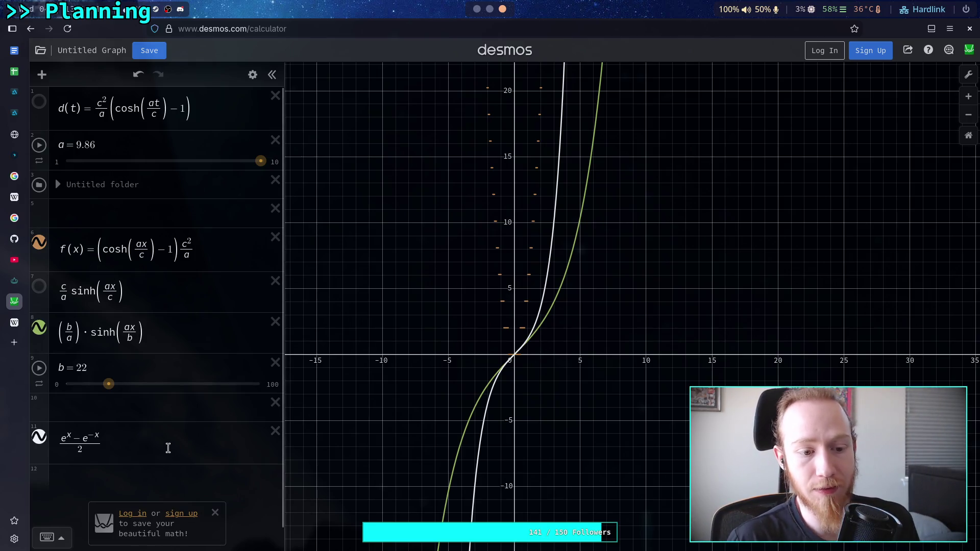
Step: Delete the (e^x−e^−x)/2 expression, the b slider, and the (b/a)·sinh(ax/b) expression
{"action": "scroll", "coordinate": [170, 437], "scroll_direction": "down", "scroll_amount": 1}
{"action": "left_click", "coordinate": [276, 407]}
{"action": "left_click", "coordinate": [180, 411]}
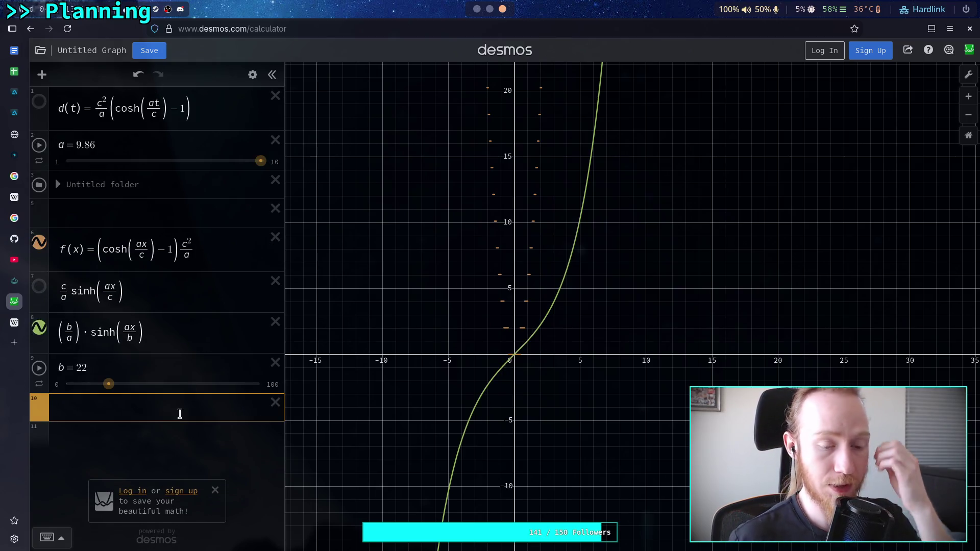
{"action": "left_click", "coordinate": [276, 362]}
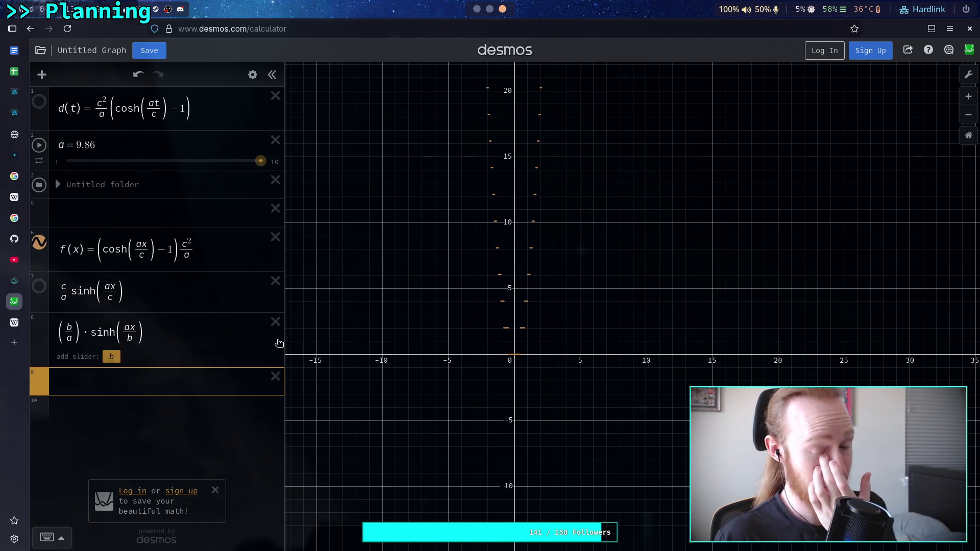
{"action": "left_click", "coordinate": [275, 324]}
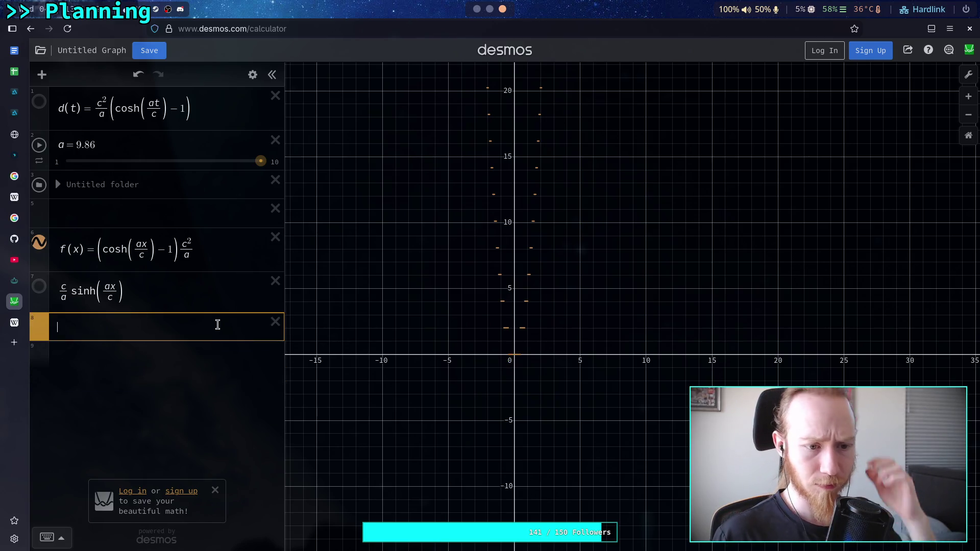
Step: Name the (c/a)·sinh(ax/c) expression t(x) and keep its curve hidden
{"action": "left_click", "coordinate": [79, 291]}
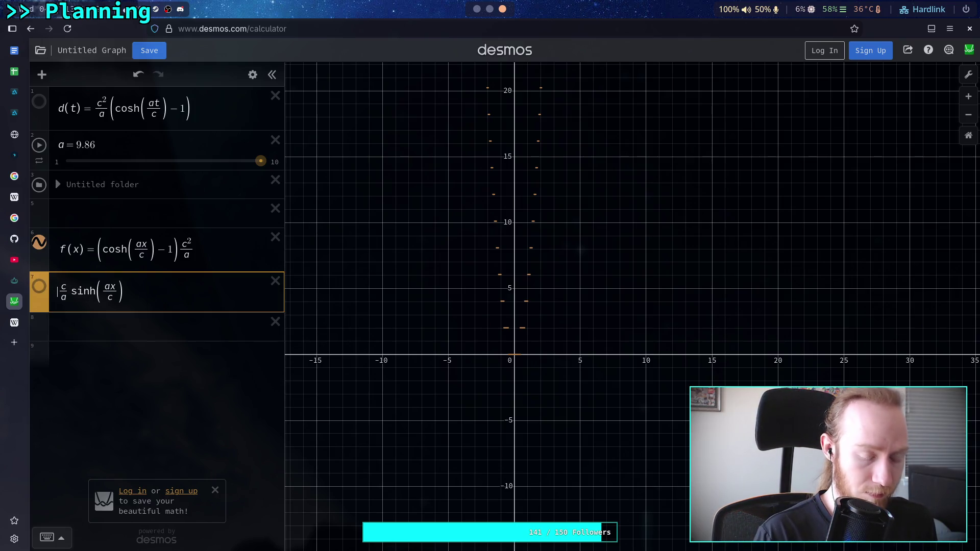
{"action": "type", "text": "t(x)="}
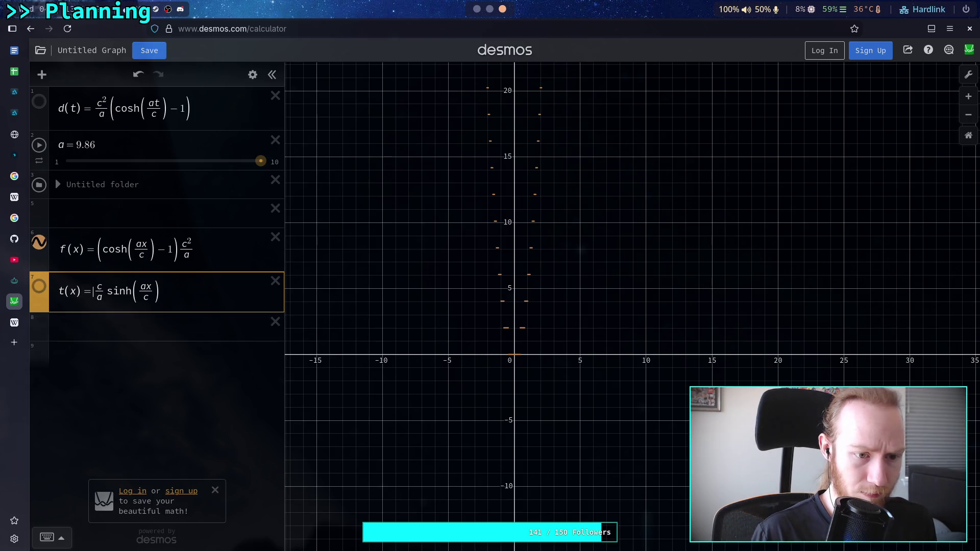
{"action": "left_click", "coordinate": [44, 295]}
{"action": "left_click", "coordinate": [44, 296]}
Step: Enter s = 10000 in the empty row above f(x) to create its slider
{"action": "left_click", "coordinate": [125, 324]}
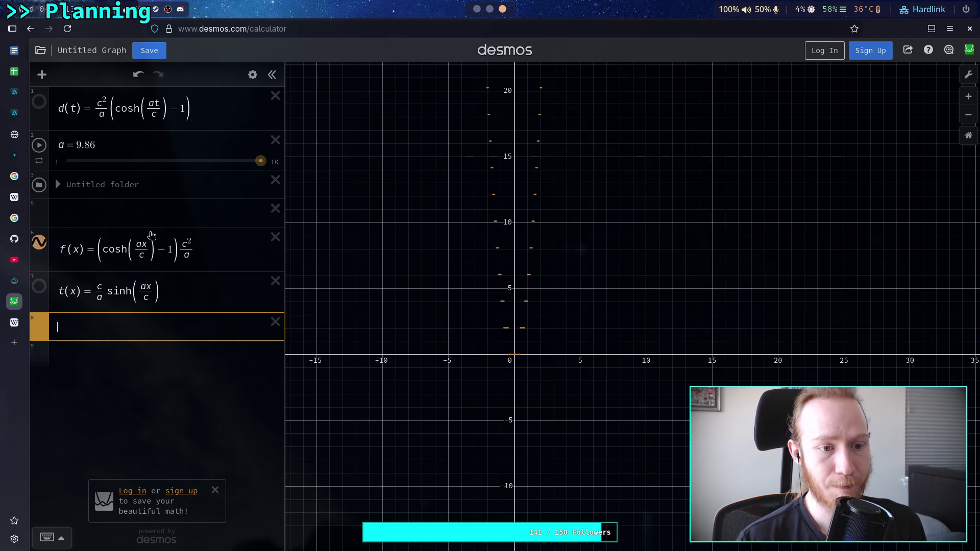
{"action": "left_click", "coordinate": [134, 211]}
{"action": "type", "text": "s = 10000"}
Step: Rewrite f(x) as (cosh(axs/c) − 1)·c²/(as)·(1/s)
{"action": "left_click", "coordinate": [144, 257]}
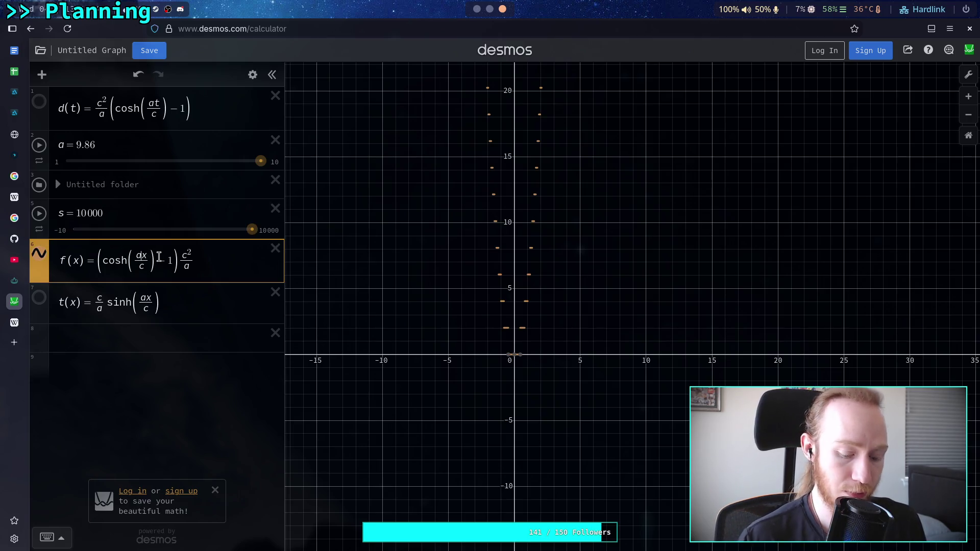
{"action": "type", "text": "s"}
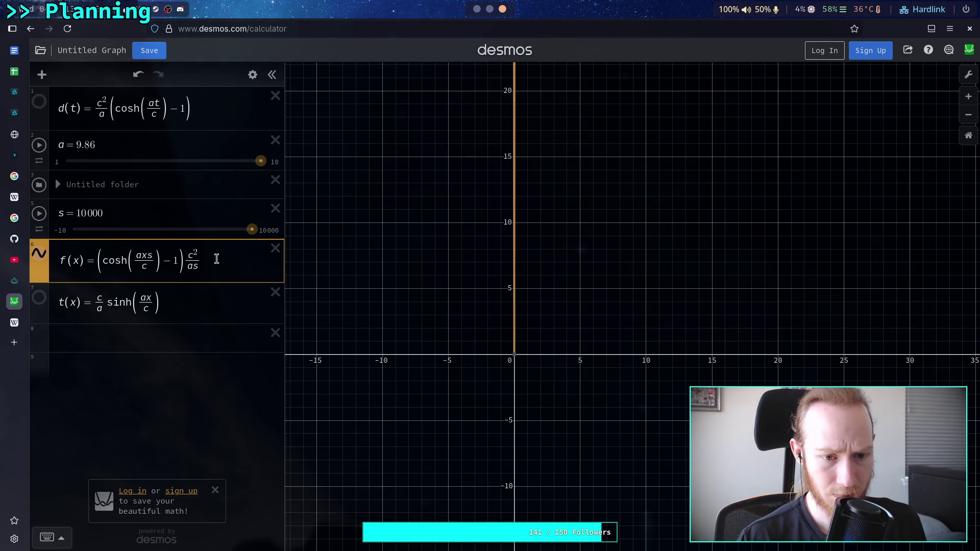
{"action": "key", "text": "Right"}
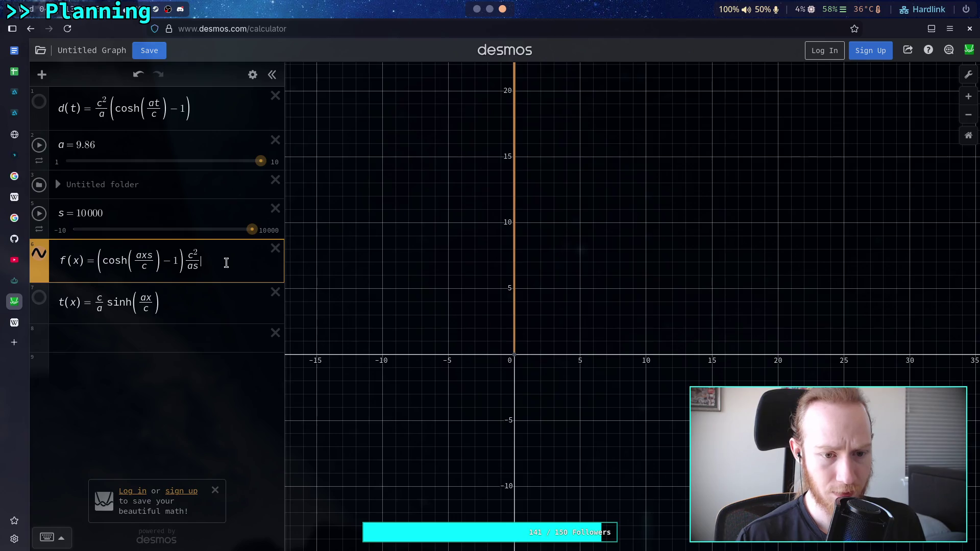
{"action": "type", "text": "*"}
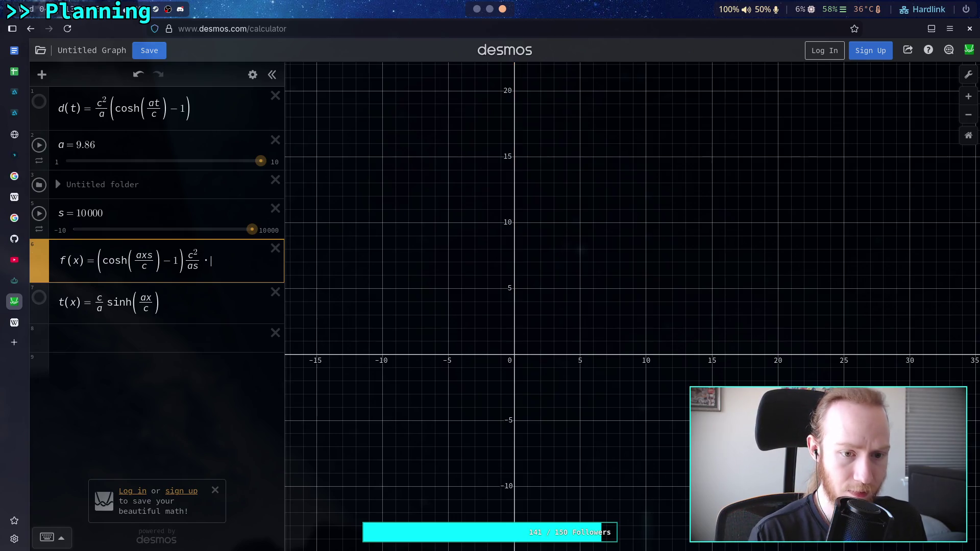
{"action": "type", "text": "1/s"}
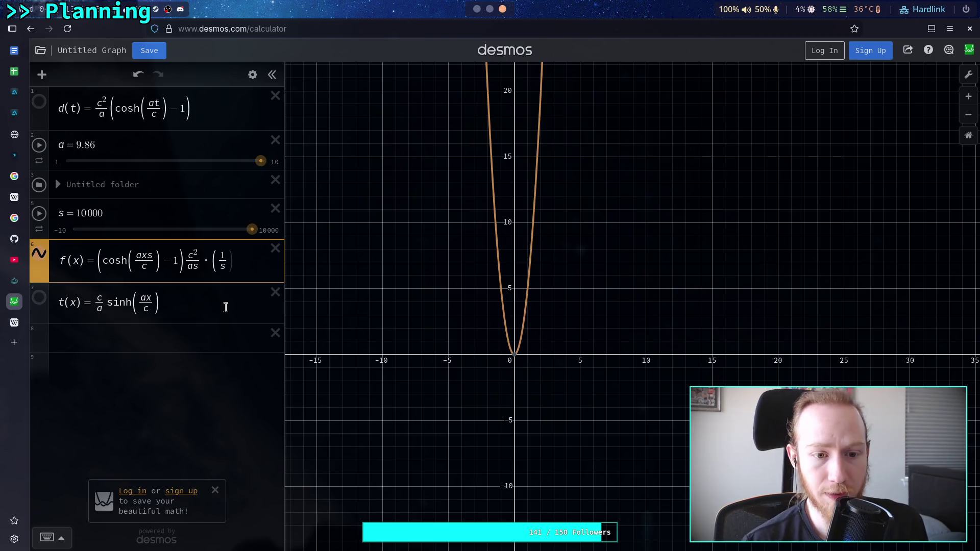
{"action": "type", "text": ")"}
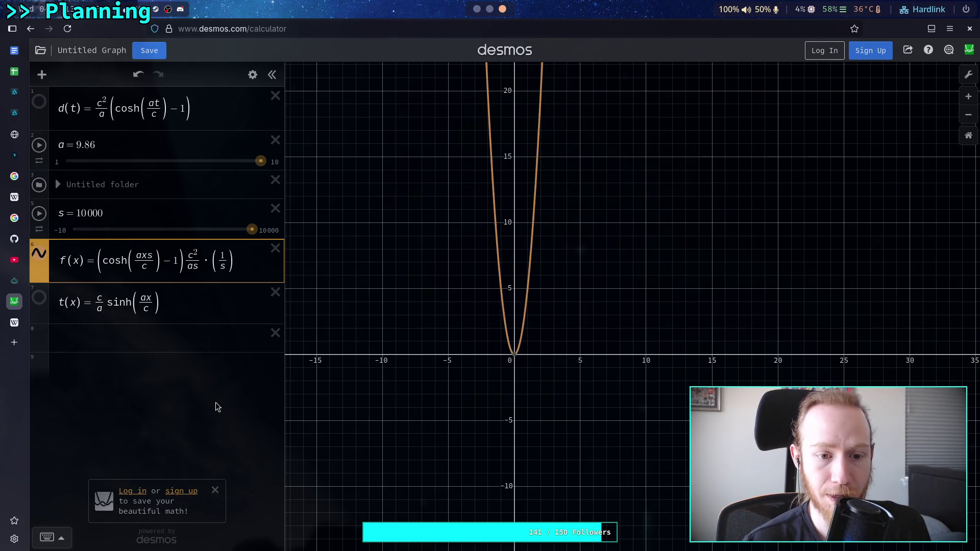
Step: Give the s slider a 0 to 100 range and set s to 100
{"action": "left_click_drag", "start_coordinate": [251, 229], "coordinate": [83, 234]}
{"action": "left_click", "coordinate": [59, 231]}
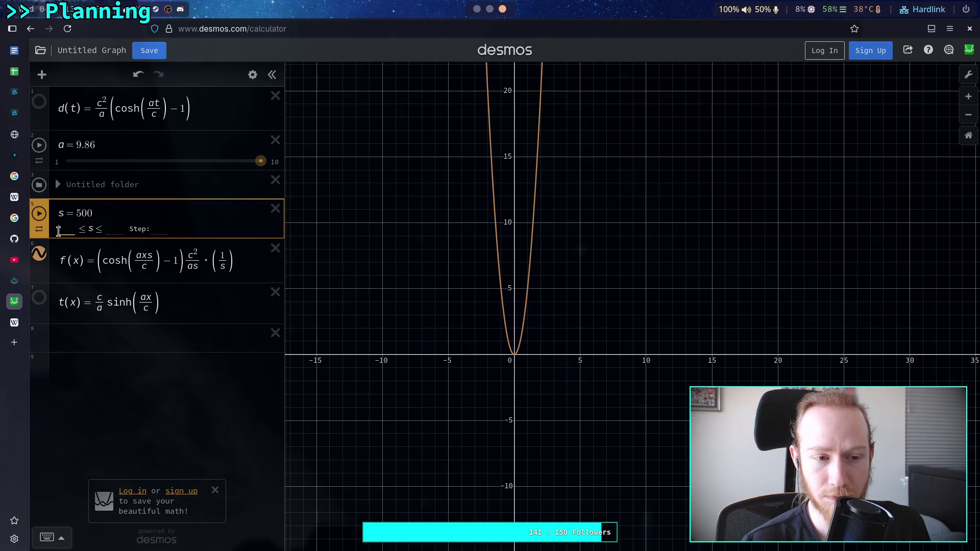
{"action": "type", "text": "0"}
{"action": "key", "text": "Return"}
{"action": "left_click", "coordinate": [269, 230]}
{"action": "key", "text": "BackSpace"}
{"action": "key", "text": "BackSpace"}
{"action": "key", "text": "BackSpace"}
{"action": "type", "text": "100"}
{"action": "key", "text": "Return"}
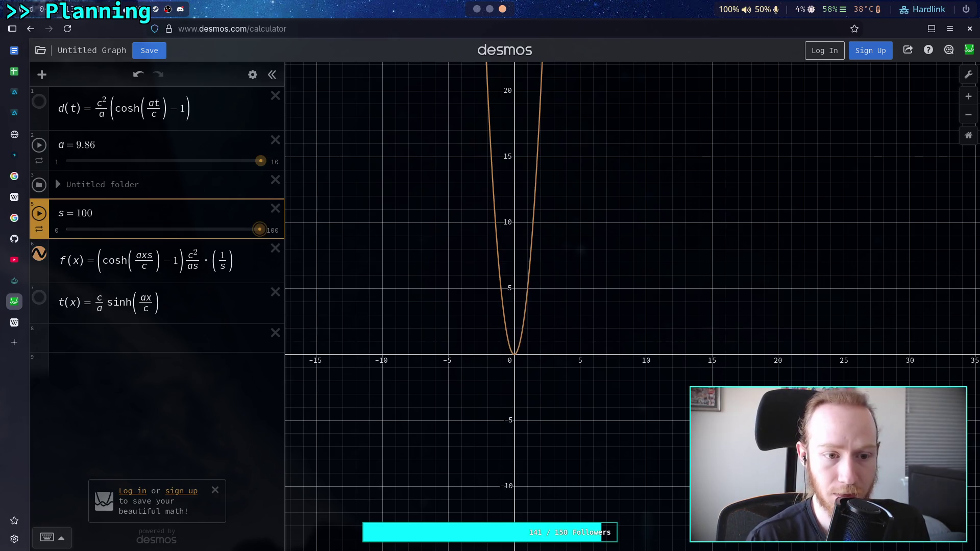
{"action": "mouse_move", "coordinate": [256, 234]}
{"action": "left_mouse_down"}
{"action": "mouse_move", "coordinate": [63, 234]}
{"action": "mouse_move", "coordinate": [120, 232]}
{"action": "left_mouse_up"}
{"action": "key", "text": "End"}
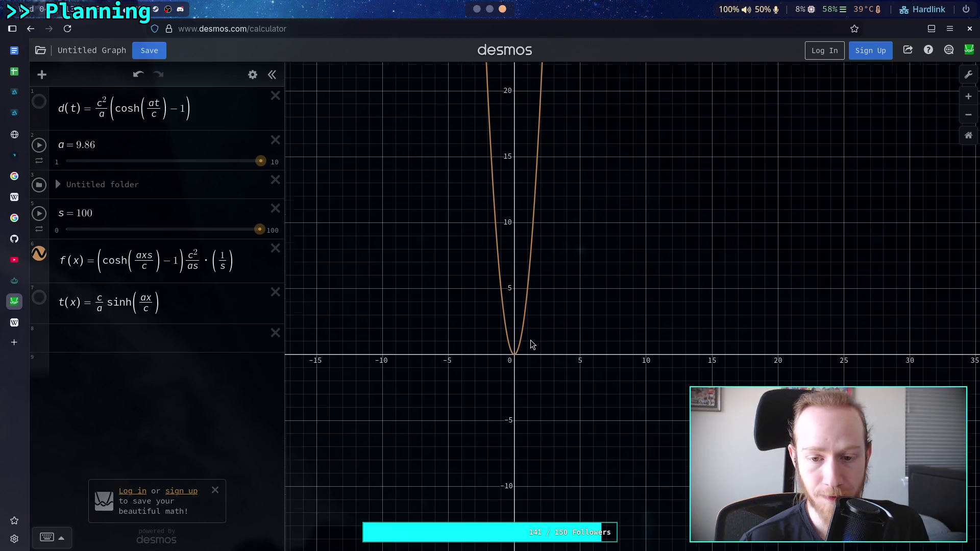
Step: Move the c²/(as) factor to the front of f(x), then lower s to about 17.4
{"action": "scroll", "coordinate": [530, 340], "scroll_direction": "up", "scroll_amount": 5}
{"action": "scroll", "coordinate": [517, 350], "scroll_direction": "up", "scroll_amount": 5}
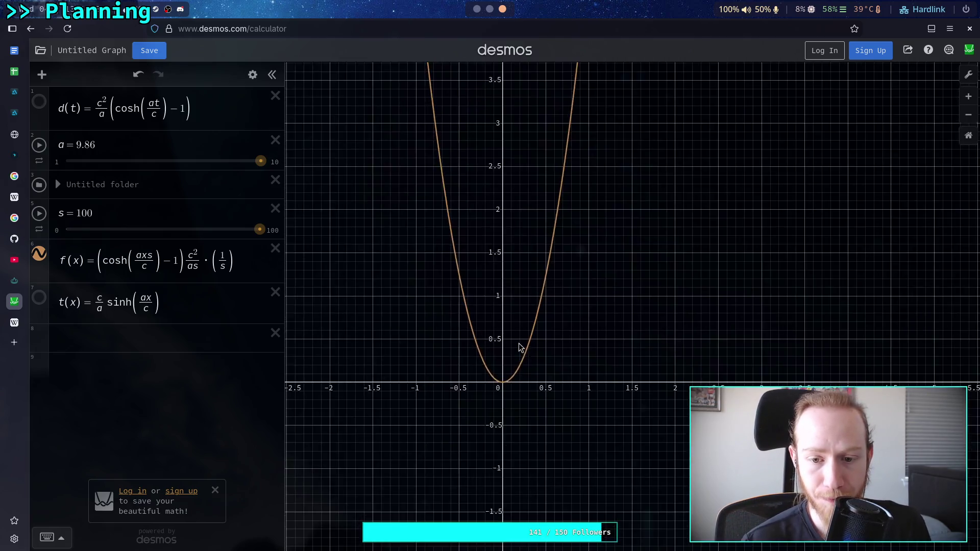
{"action": "left_click_drag", "start_coordinate": [521, 375], "coordinate": [569, 237]}
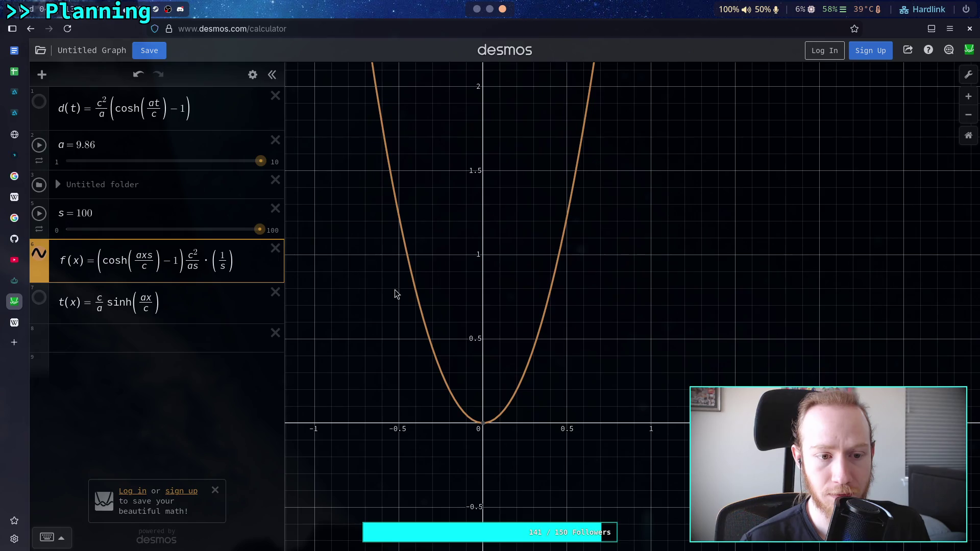
{"action": "left_click_drag", "start_coordinate": [184, 262], "coordinate": [197, 261]}
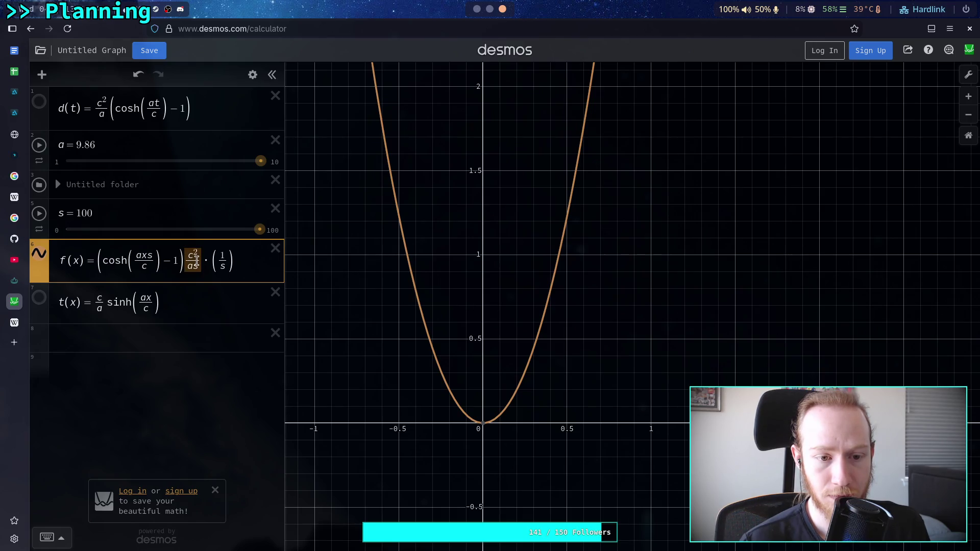
{"action": "key", "text": "BackSpace"}
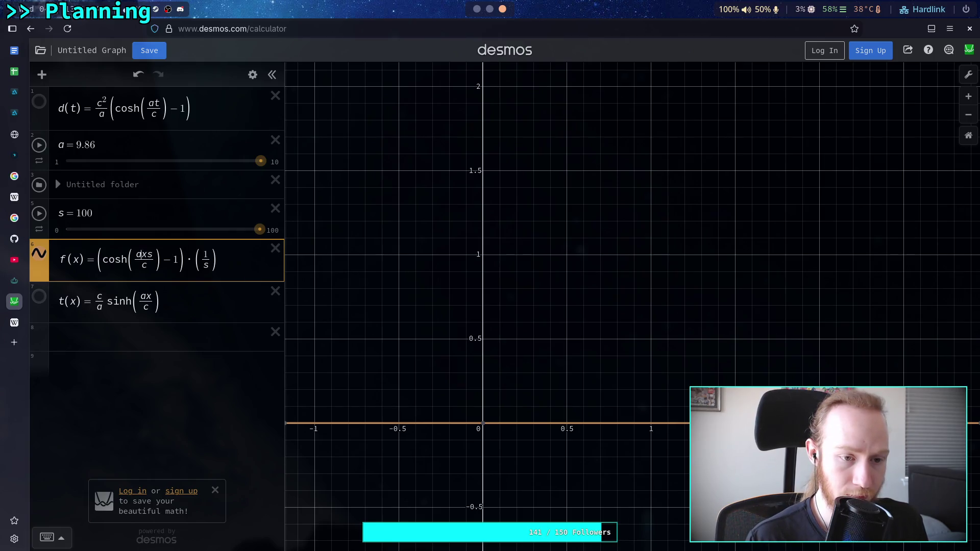
{"action": "key", "text": "ctrl+z"}
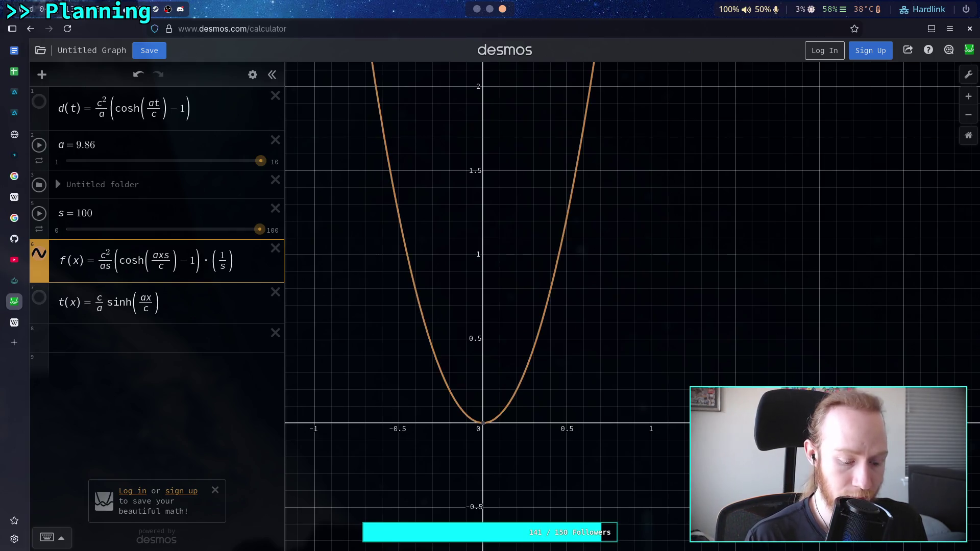
{"action": "left_click", "coordinate": [444, 264]}
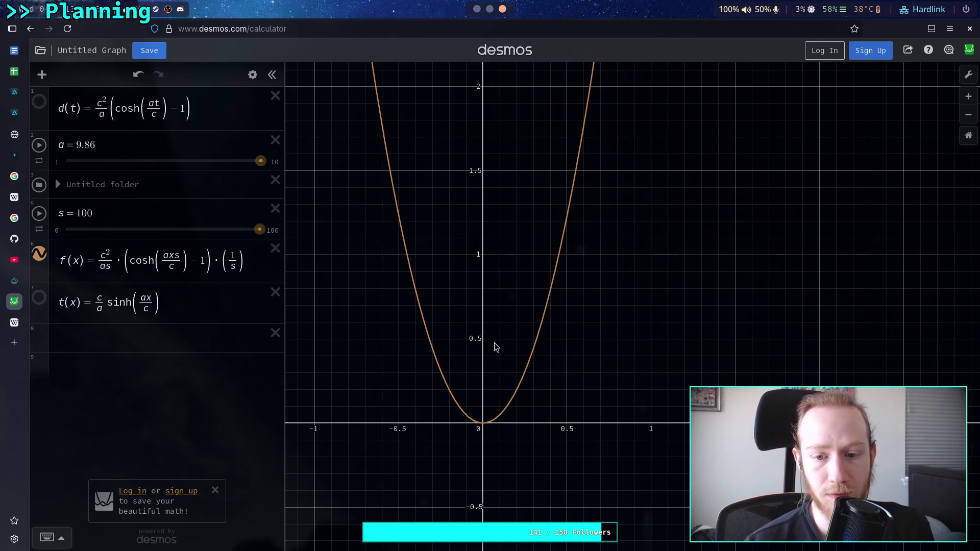
{"action": "mouse_move", "coordinate": [264, 235]}
{"action": "left_mouse_down"}
{"action": "mouse_move", "coordinate": [82, 231]}
{"action": "mouse_move", "coordinate": [261, 230]}
{"action": "left_mouse_up"}
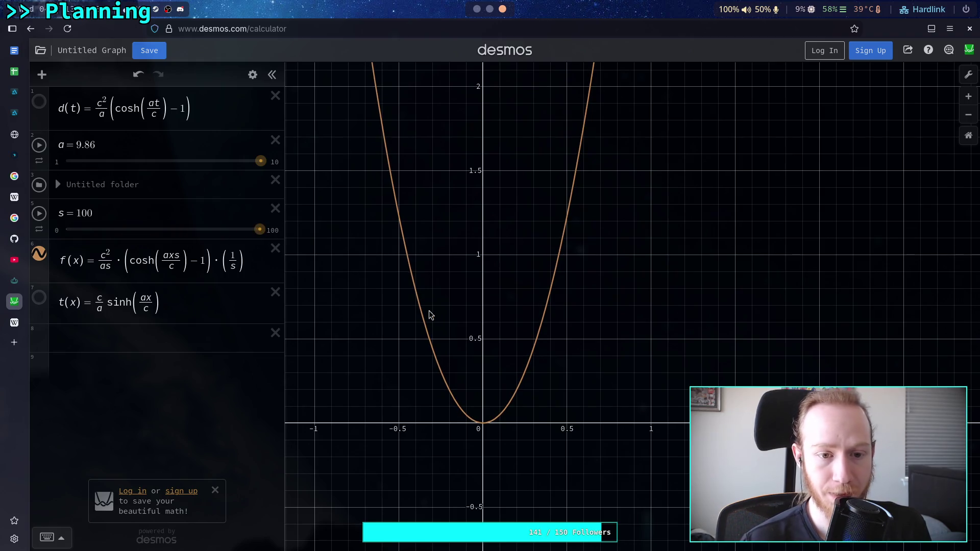
{"action": "left_click", "coordinate": [40, 300]}
{"action": "left_click", "coordinate": [179, 303]}
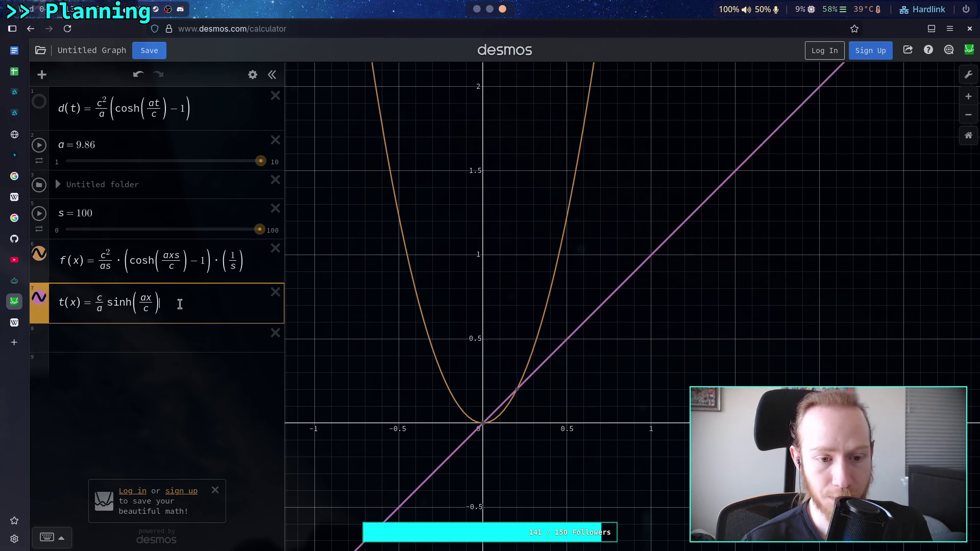
{"action": "left_click_drag", "start_coordinate": [584, 332], "coordinate": [547, 362]}
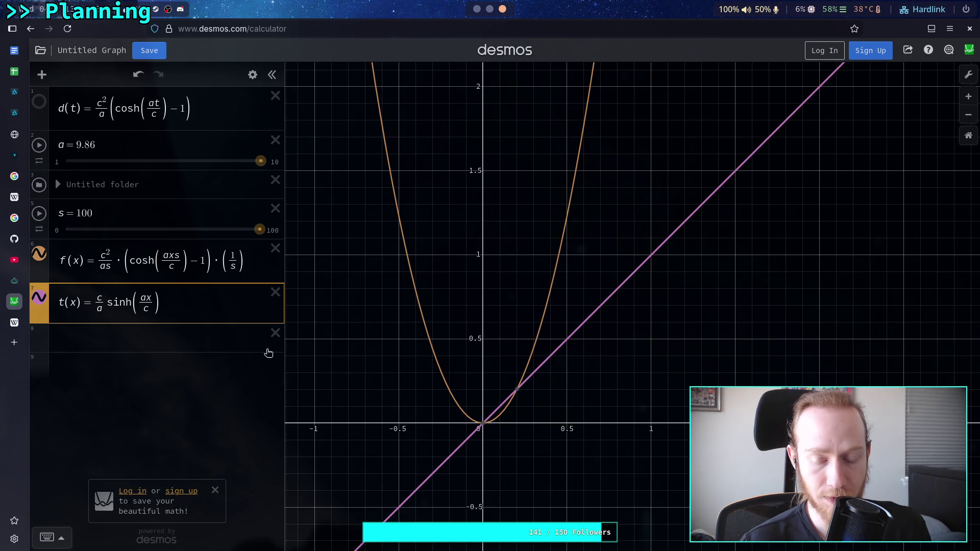
{"action": "left_click", "coordinate": [518, 390]}
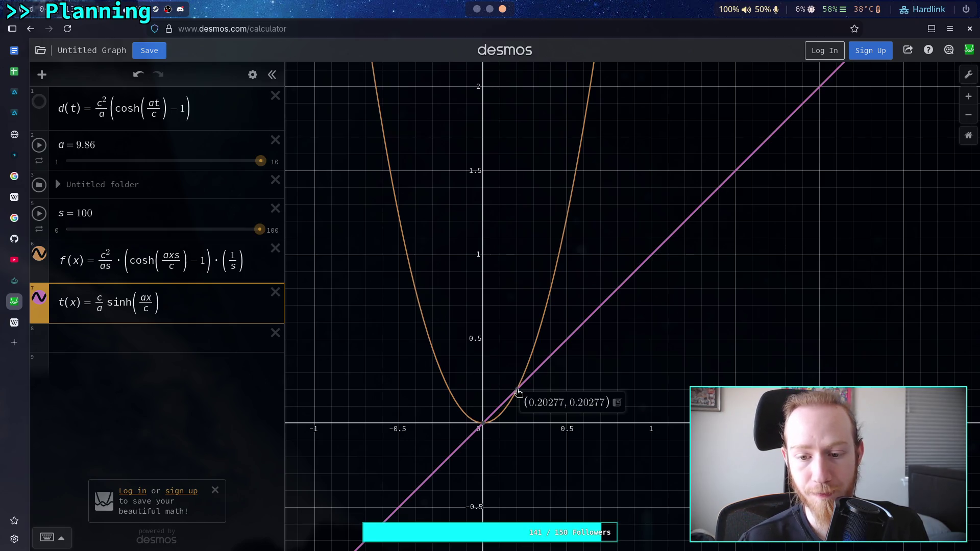
{"action": "left_click", "coordinate": [153, 336]}
{"action": "left_click", "coordinate": [39, 297]}
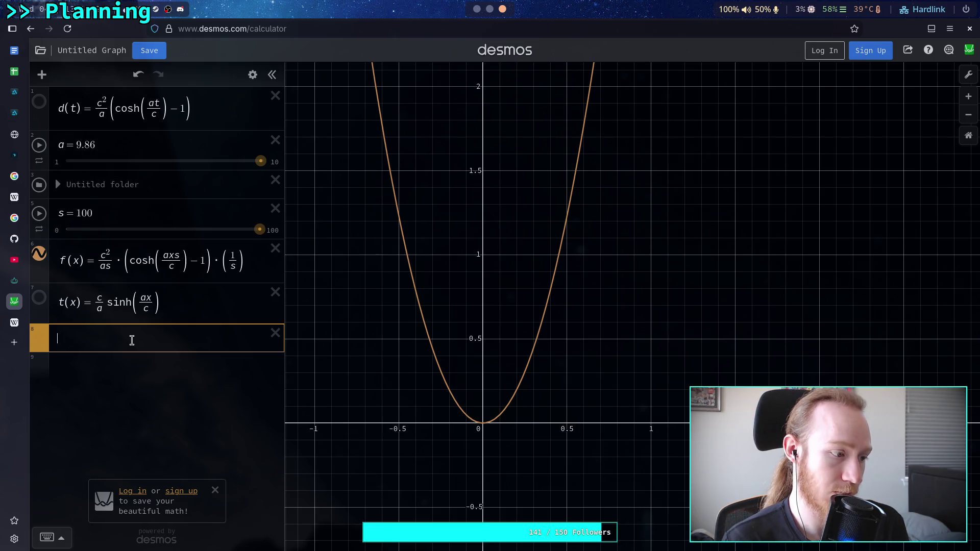
{"action": "left_click", "coordinate": [14, 280]}
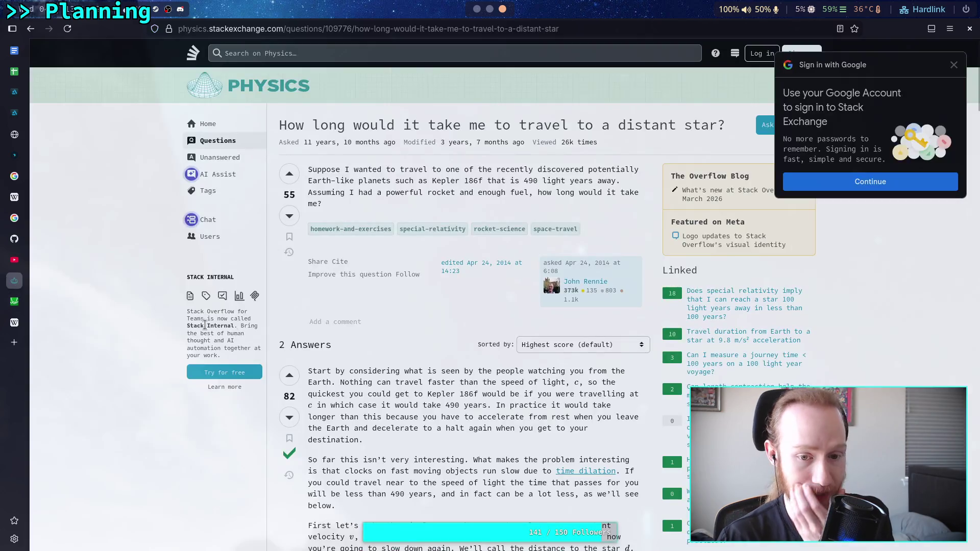
Step: Scroll the answer to the sinh/cosh equations and the 245-light-year Kepler 186f example
{"action": "scroll", "coordinate": [443, 290], "scroll_direction": "up", "scroll_amount": 7}
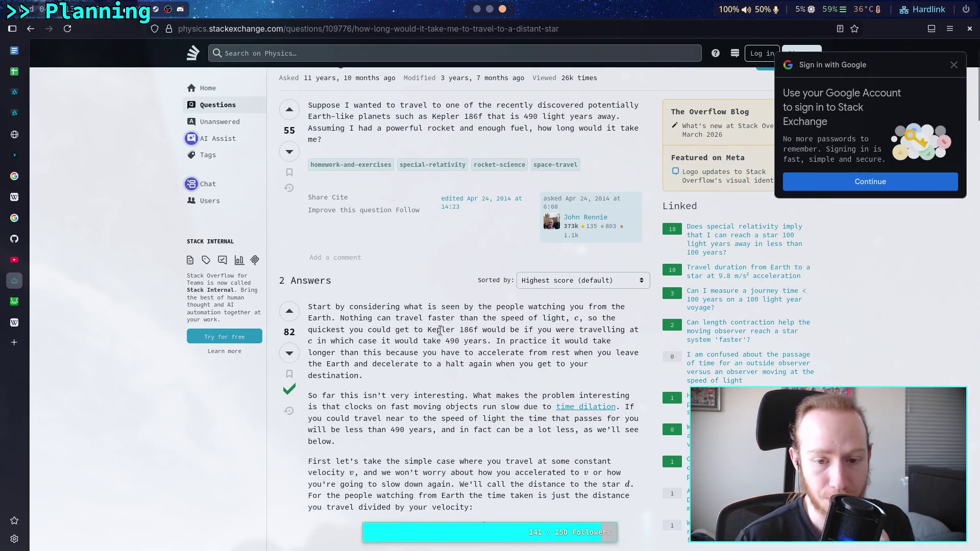
{"action": "left_click_drag", "start_coordinate": [448, 339], "coordinate": [490, 340]}
{"action": "scroll", "coordinate": [490, 337], "scroll_direction": "down", "scroll_amount": 7}
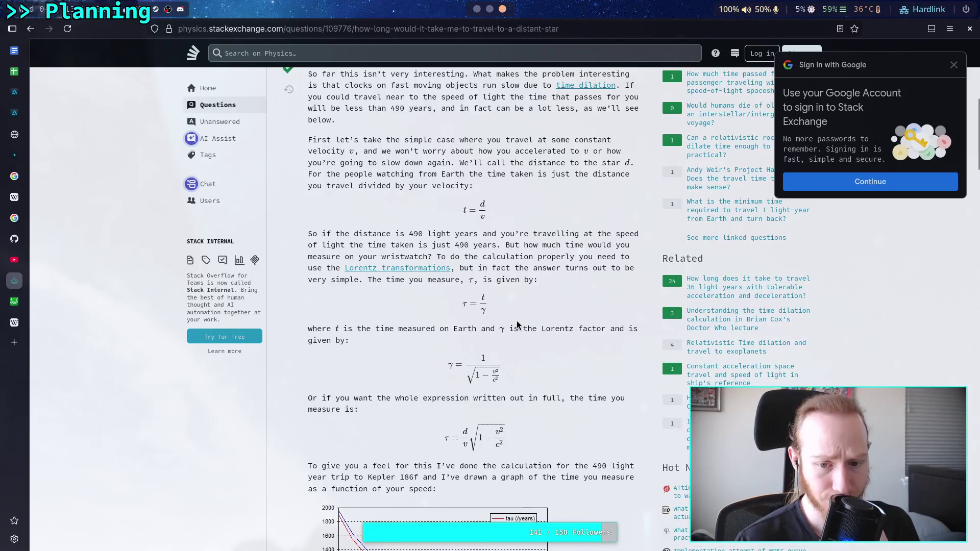
{"action": "scroll", "coordinate": [526, 322], "scroll_direction": "down", "scroll_amount": 4}
{"action": "scroll", "coordinate": [526, 321], "scroll_direction": "down", "scroll_amount": 5}
{"action": "scroll", "coordinate": [525, 319], "scroll_direction": "up", "scroll_amount": 5}
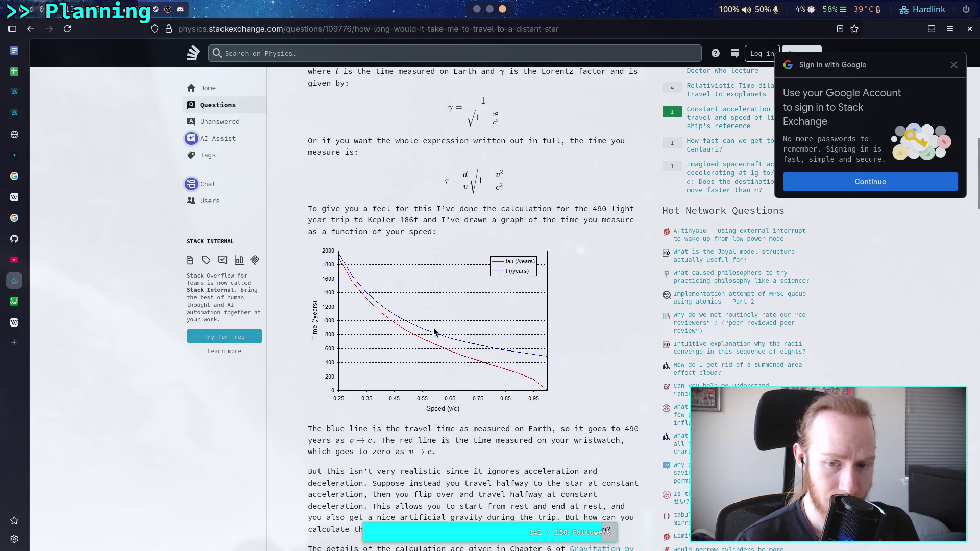
{"action": "scroll", "coordinate": [435, 332], "scroll_direction": "down", "scroll_amount": 7}
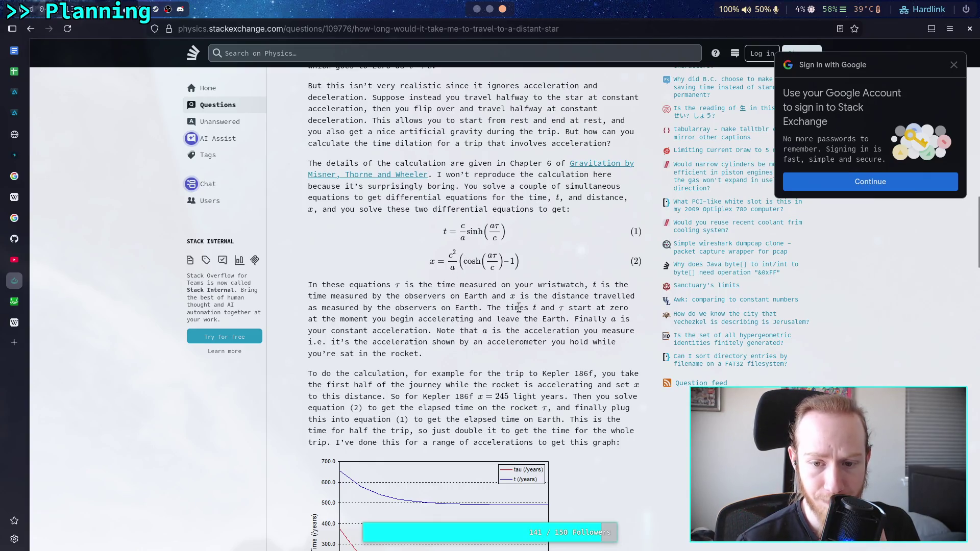
{"action": "scroll", "coordinate": [515, 319], "scroll_direction": "down", "scroll_amount": 1}
{"action": "left_click_drag", "start_coordinate": [500, 333], "coordinate": [506, 334]}
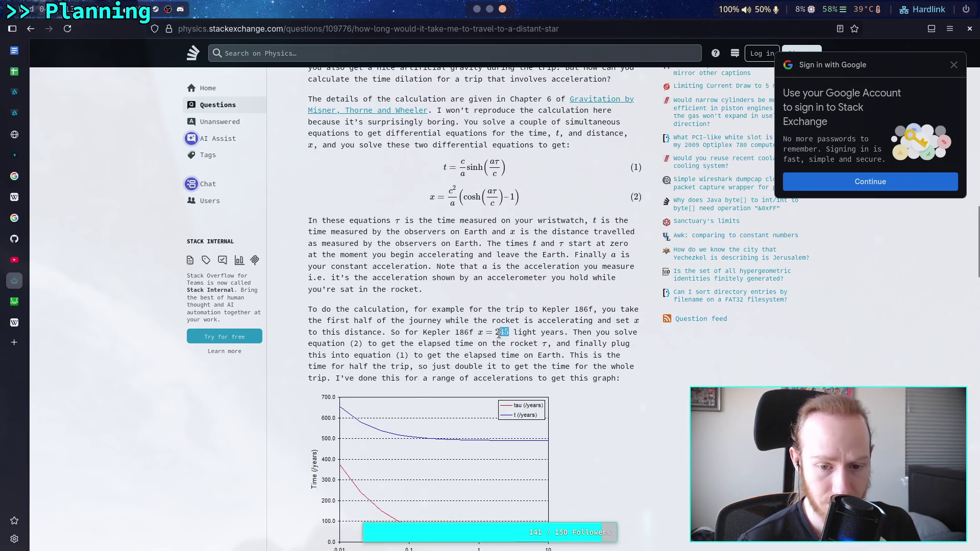